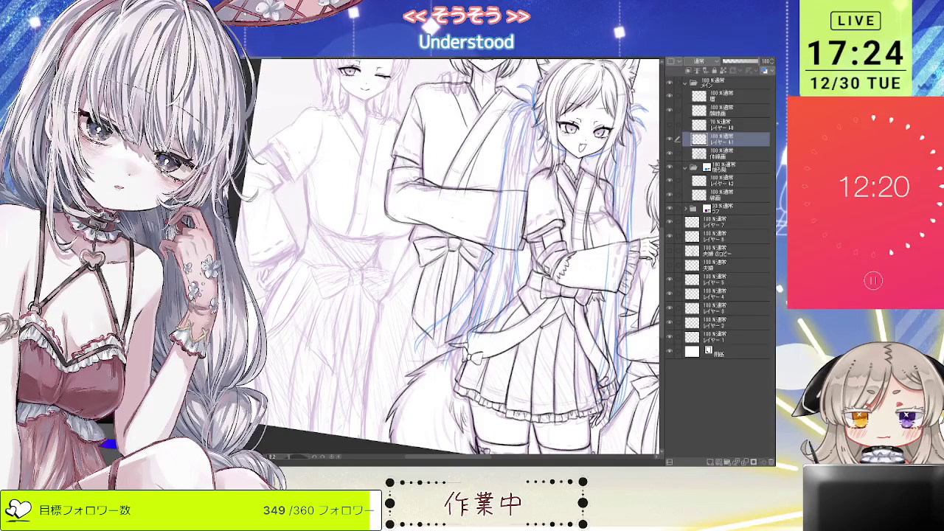
Step: Zoom in on the group and toggle the male figure's line art off and on to check it
{"action": "key", "text": "ctrl+minus"}
{"action": "key", "text": "ctrl+plus"}
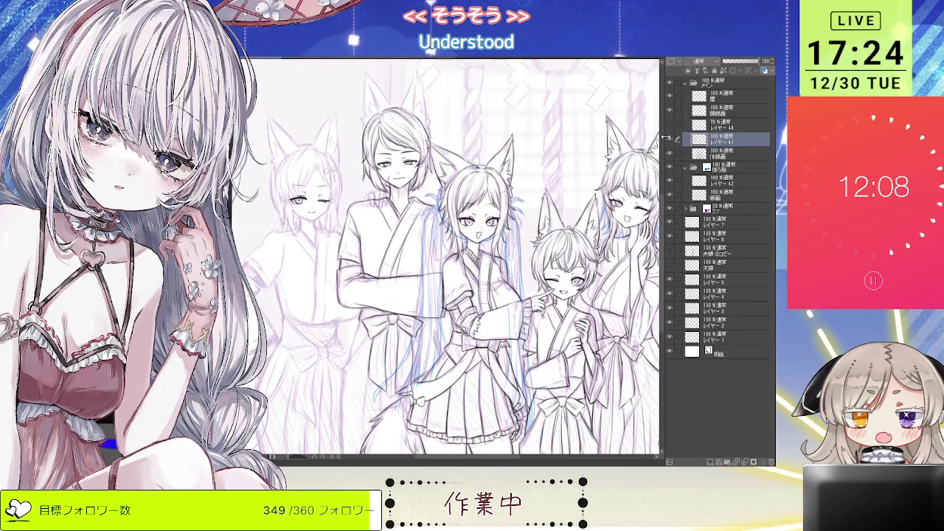
{"action": "left_click", "coordinate": [672, 140]}
{"action": "left_click", "coordinate": [672, 140]}
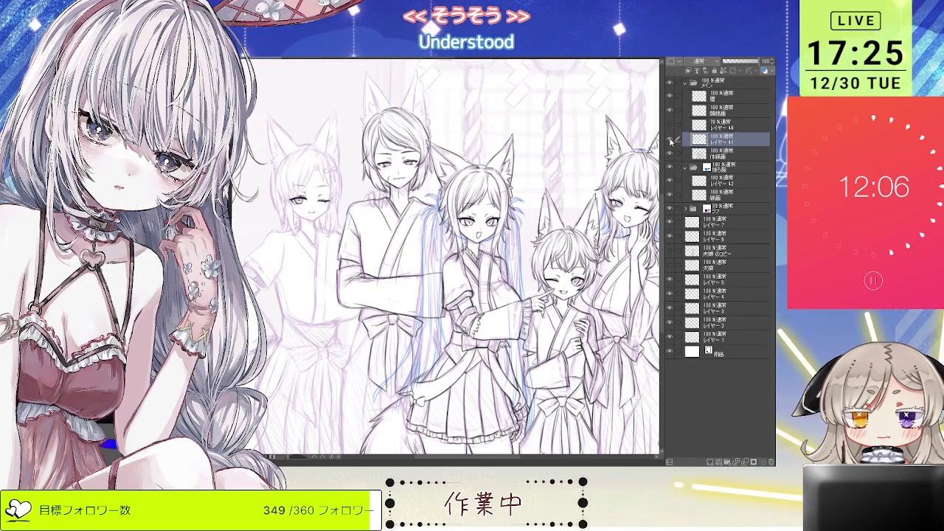
{"action": "left_click", "coordinate": [673, 140]}
{"action": "left_click", "coordinate": [672, 140]}
Step: Browse the layer stack, selecting the folders, the ラフ sketch and the top メイン folder
{"action": "scroll", "coordinate": [539, 179], "scroll_direction": "down", "scroll_amount": 2}
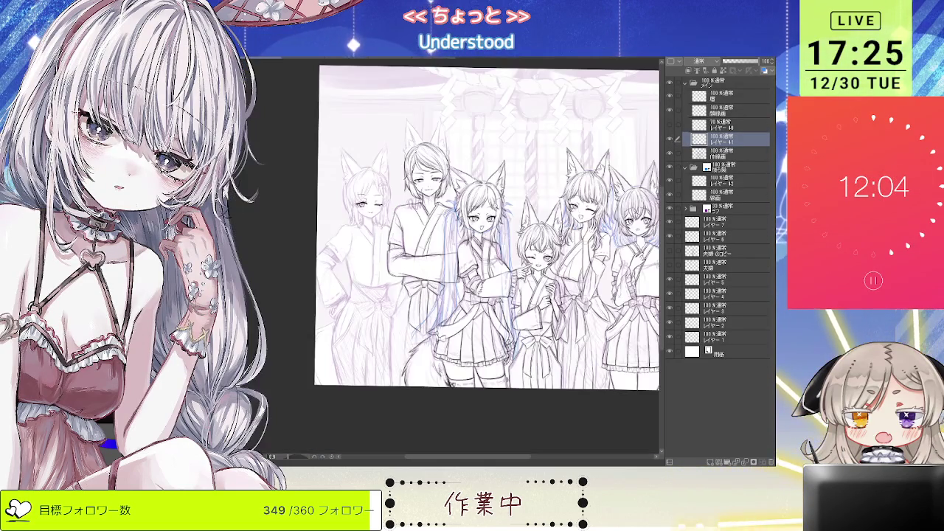
{"action": "scroll", "coordinate": [539, 179], "scroll_direction": "up", "scroll_amount": 4}
{"action": "scroll", "coordinate": [538, 178], "scroll_direction": "down", "scroll_amount": 3}
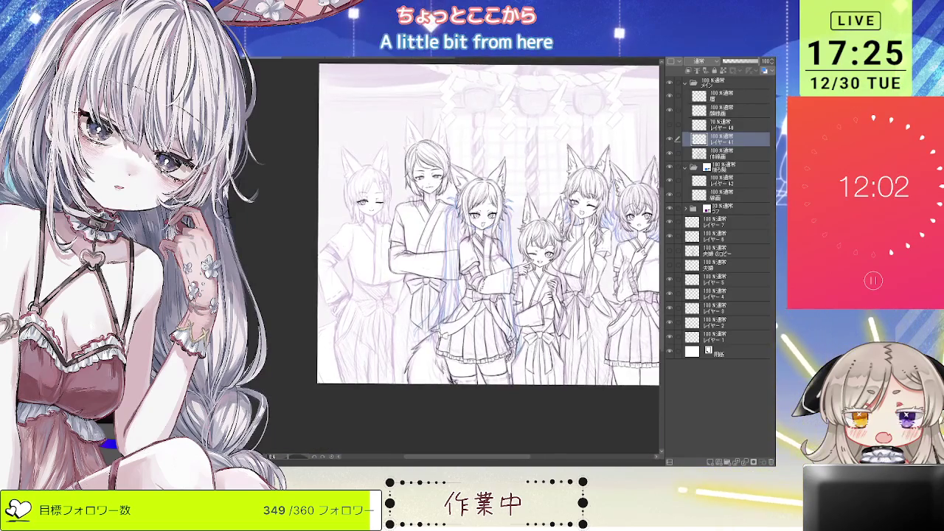
{"action": "scroll", "coordinate": [489, 208], "scroll_direction": "up", "scroll_amount": 2}
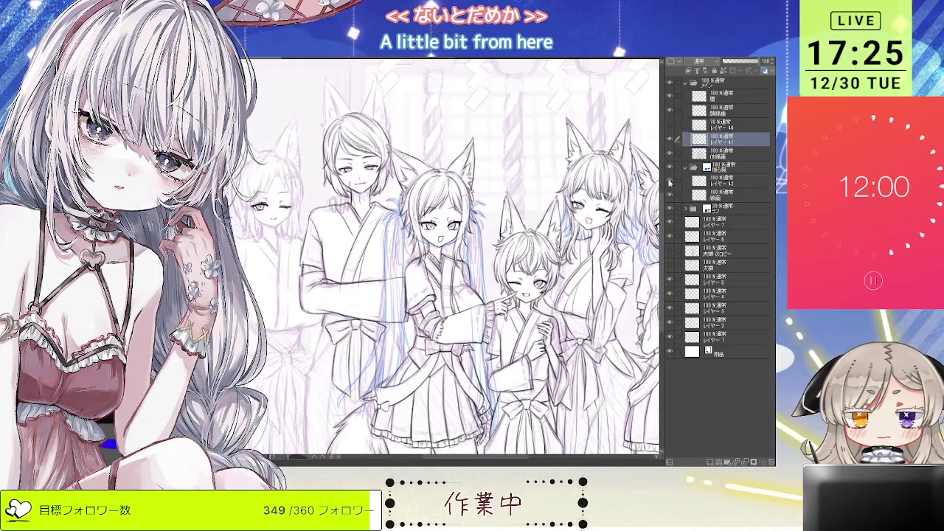
{"action": "left_click", "coordinate": [723, 168]}
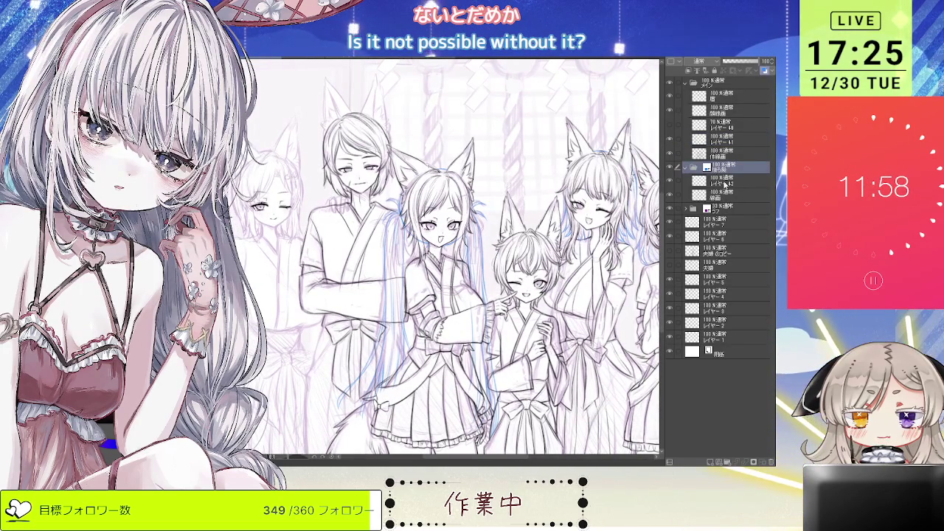
{"action": "left_click", "coordinate": [724, 212]}
{"action": "left_click", "coordinate": [712, 169]}
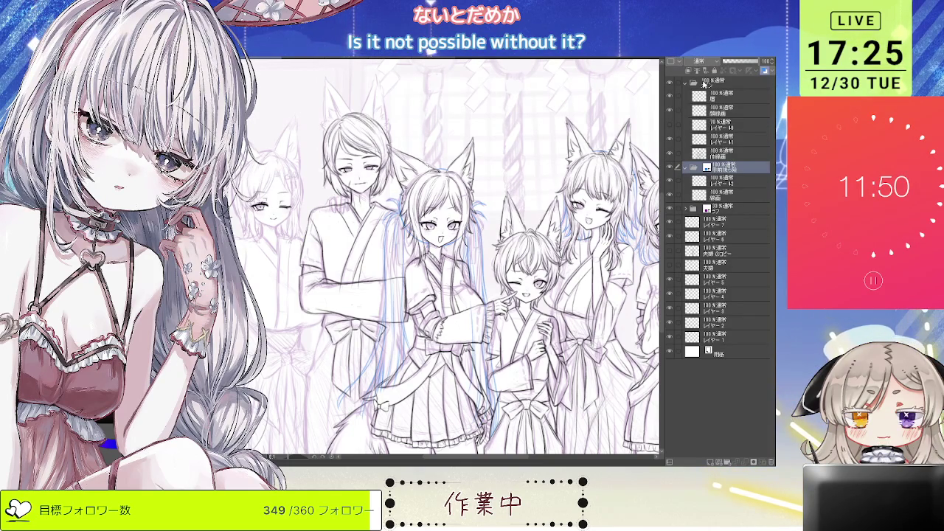
{"action": "left_click", "coordinate": [705, 83]}
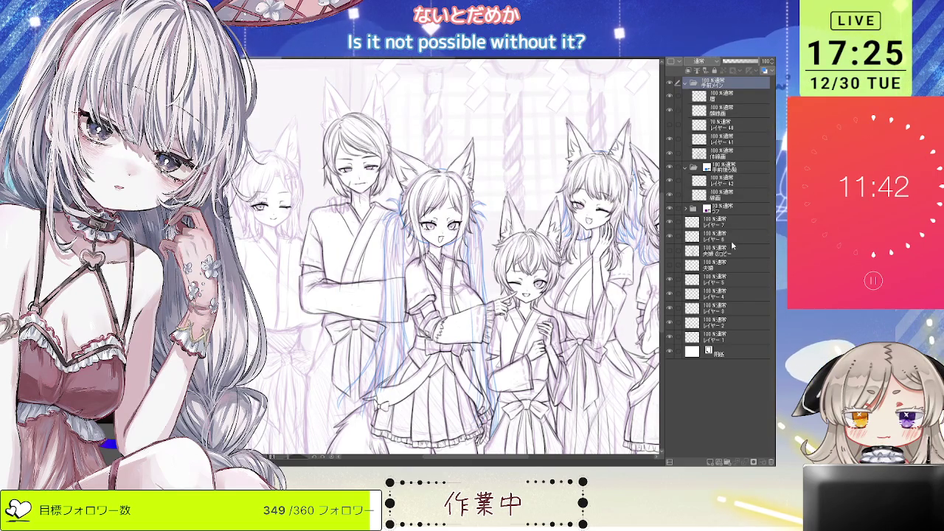
{"action": "left_click", "coordinate": [728, 210]}
Step: Create and rename a new folder, then group the ラフ sketch layer into its own folder
{"action": "left_click", "coordinate": [727, 462]}
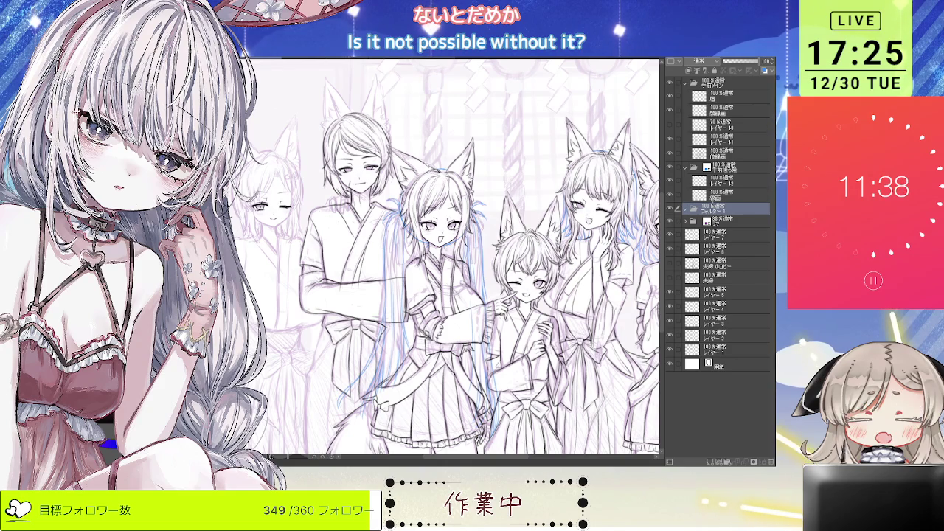
{"action": "double_click", "coordinate": [715, 210]}
{"action": "left_click", "coordinate": [722, 221]}
{"action": "key", "text": "ctrl+g"}
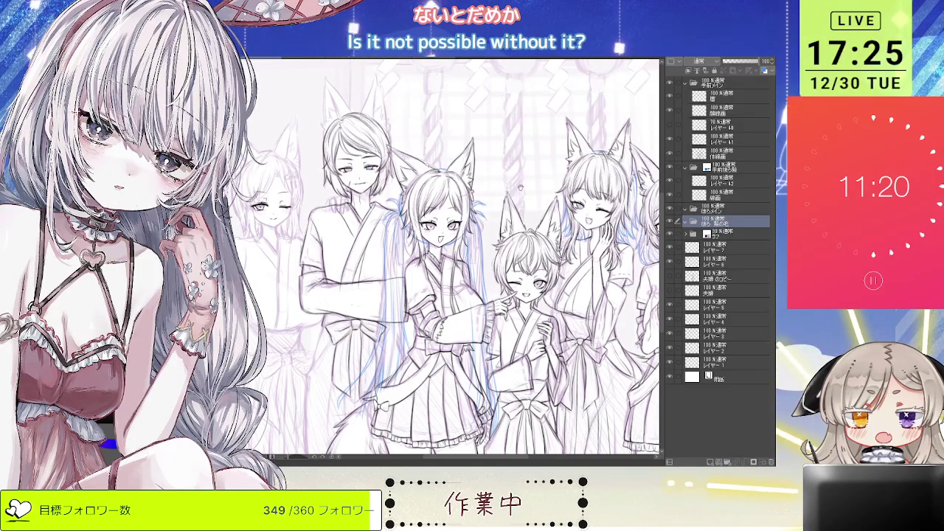
Step: Move レイヤー41 into the 後ろメイン folder
{"action": "left_click_drag", "start_coordinate": [503, 174], "coordinate": [518, 196]}
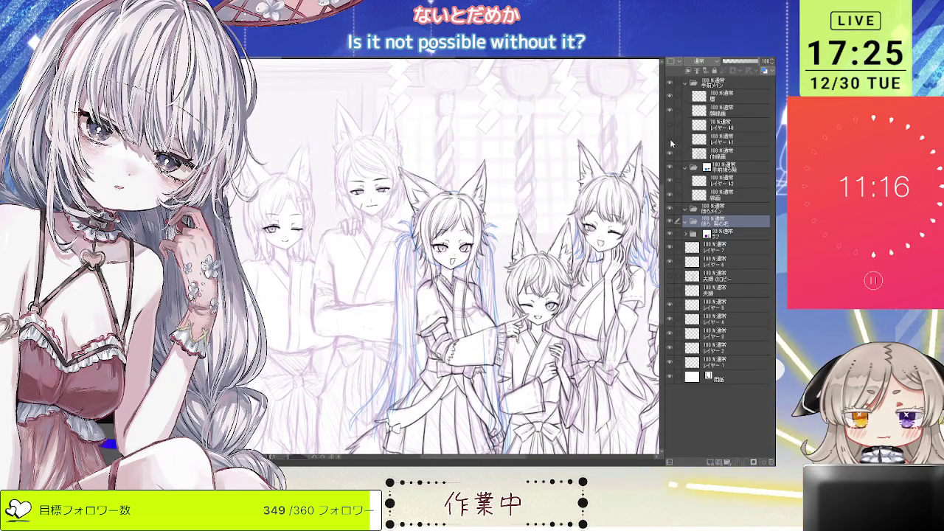
{"action": "left_click", "coordinate": [727, 142]}
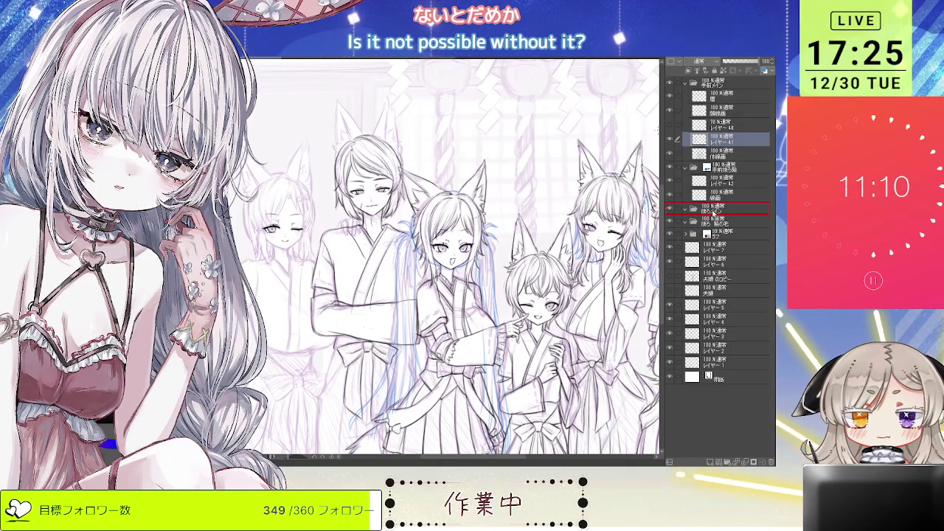
{"action": "left_click_drag", "start_coordinate": [720, 181], "coordinate": [707, 193]}
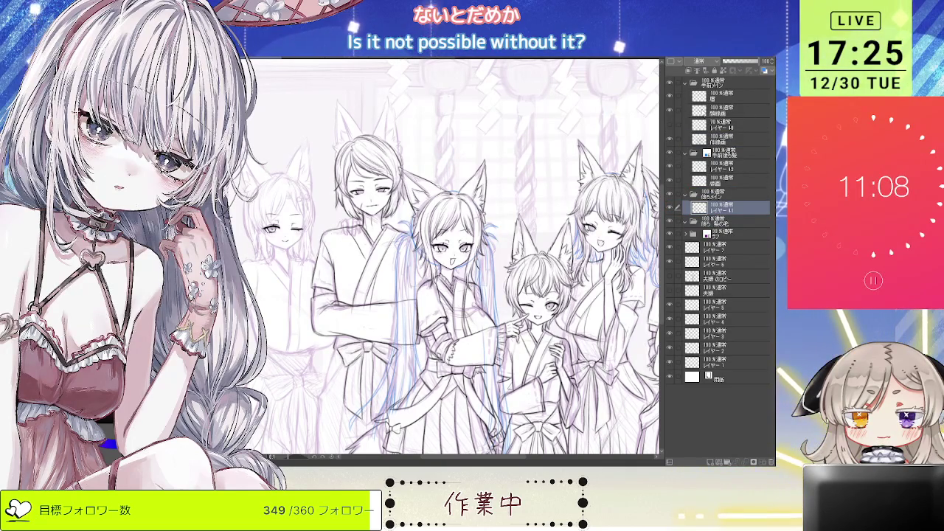
Step: Copy the left characters' heads from 線画 onto a new layer, then lasso the right character's head
{"action": "left_click", "coordinate": [676, 112]}
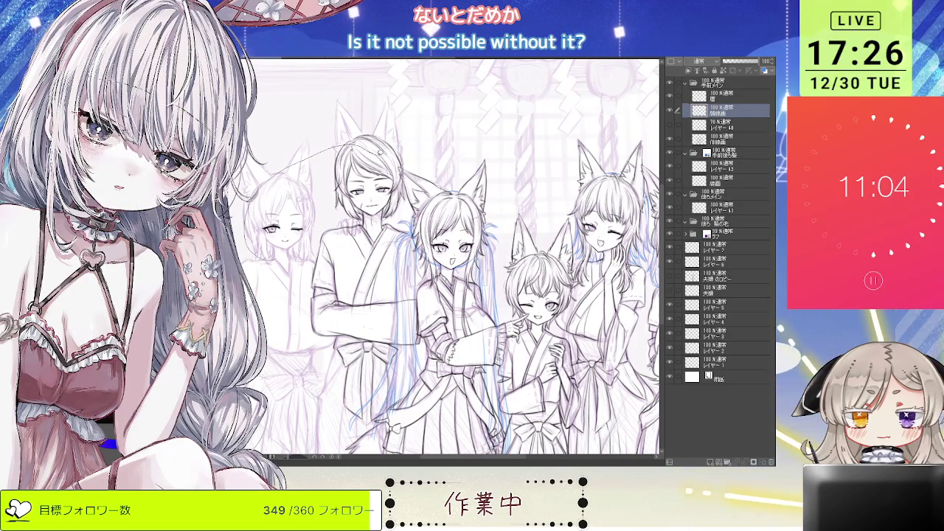
{"action": "left_click_drag", "start_coordinate": [399, 171], "coordinate": [310, 149]}
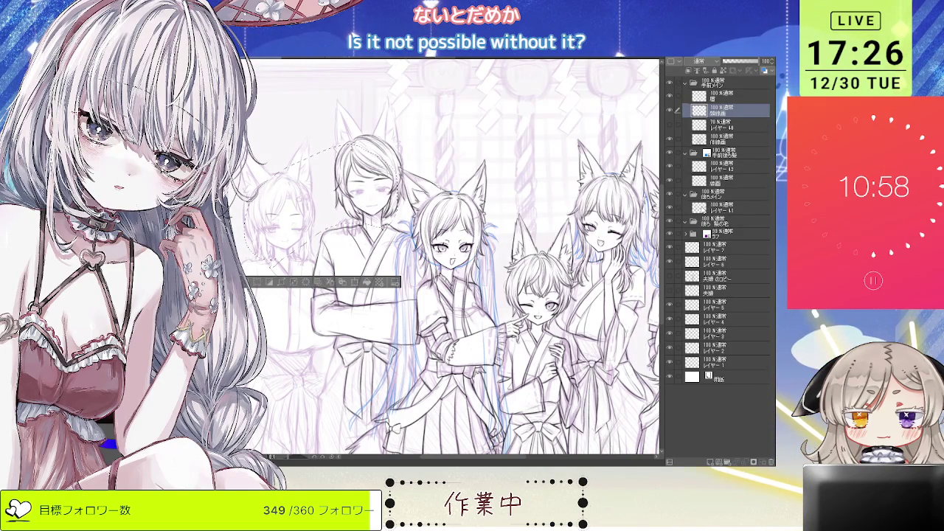
{"action": "left_click", "coordinate": [719, 209]}
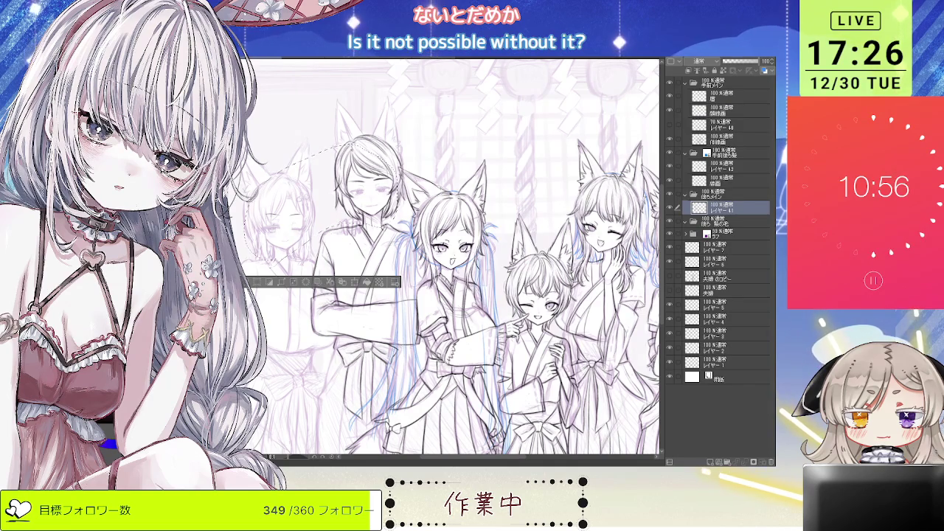
{"action": "key", "text": "ctrl+v"}
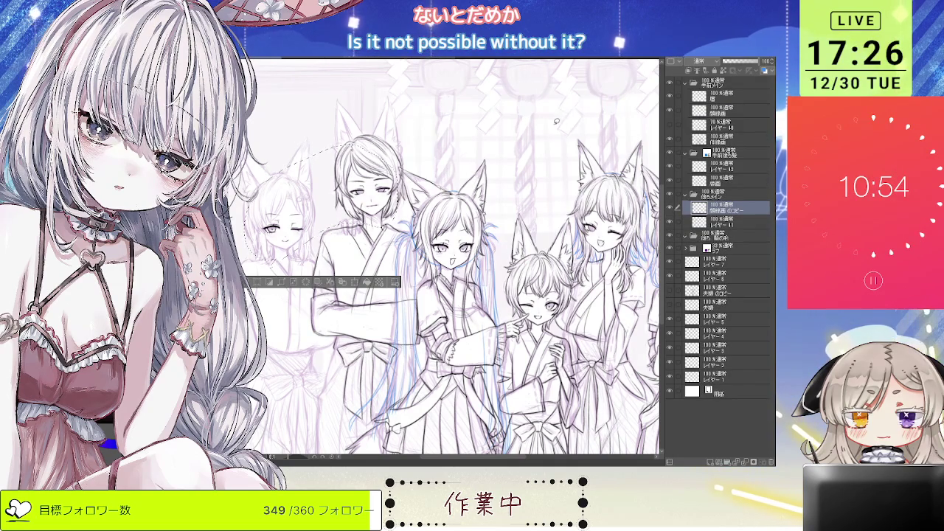
{"action": "scroll", "coordinate": [499, 178], "scroll_direction": "right", "scroll_amount": 5}
{"action": "left_click_drag", "start_coordinate": [550, 259], "coordinate": [543, 256]}
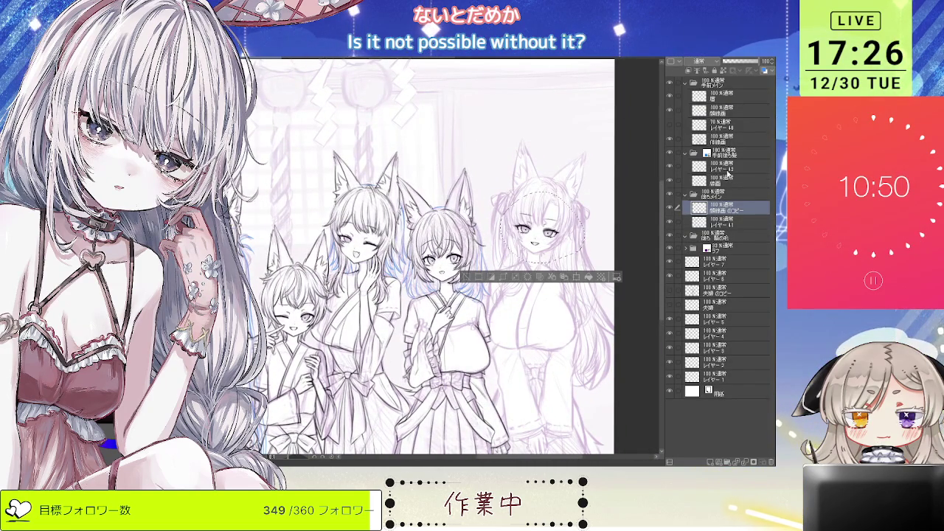
Step: Paste the selection at the 線画 のコピー layer and undo the accidental duplicate
{"action": "left_click", "coordinate": [717, 110]}
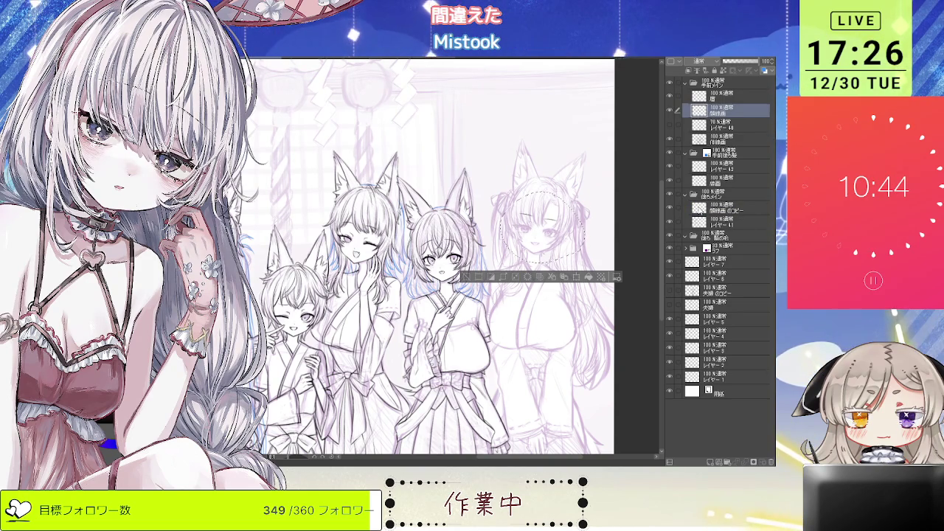
{"action": "left_click", "coordinate": [699, 210]}
{"action": "key", "text": "ctrl+v"}
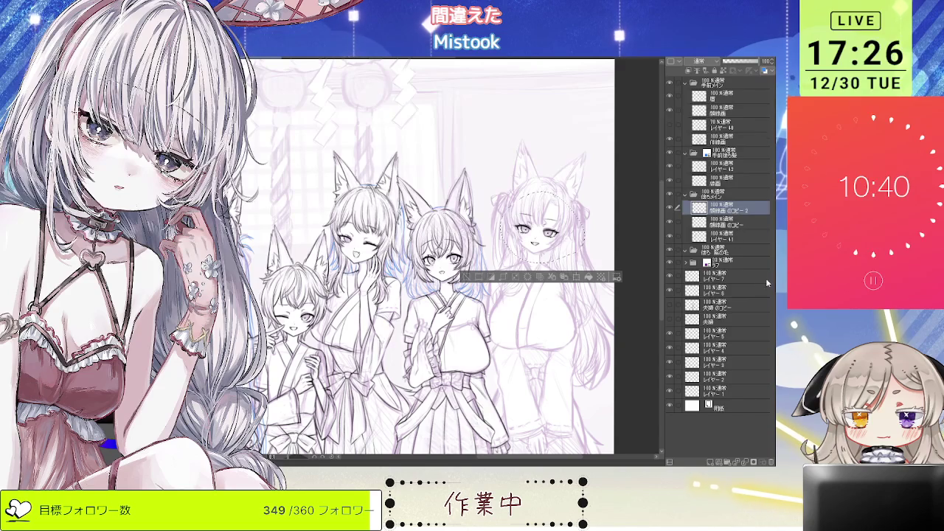
{"action": "key", "text": "ctrl+z"}
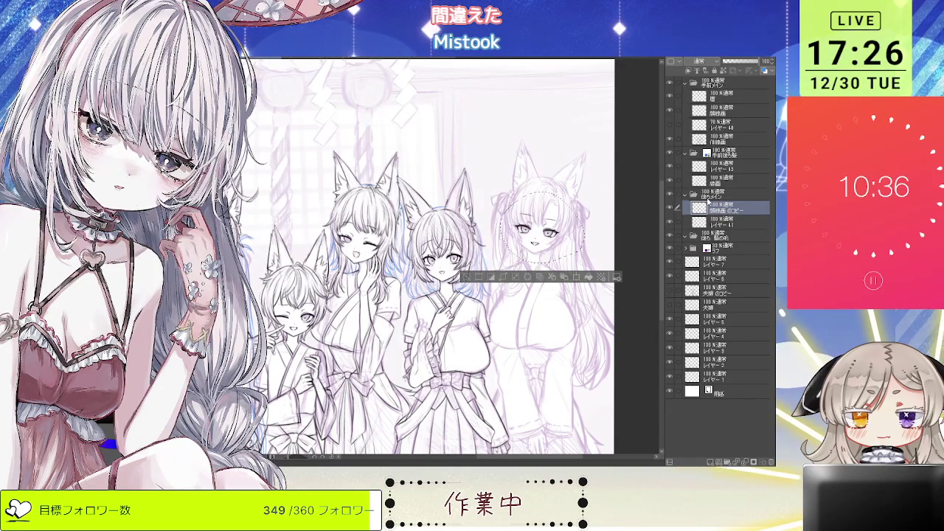
Step: Copy the left fox girl's head onto a new layer, undo the extra paste, and deselect
{"action": "left_click", "coordinate": [680, 98]}
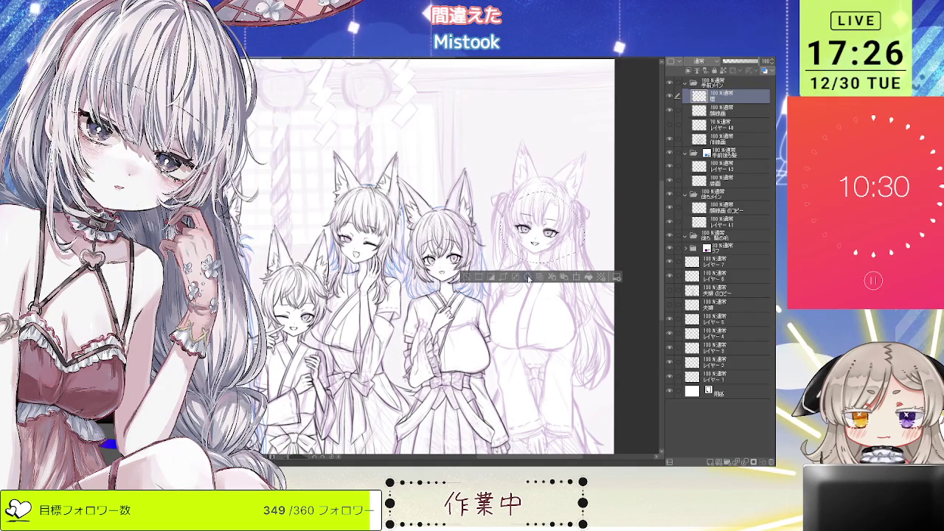
{"action": "left_click", "coordinate": [719, 208]}
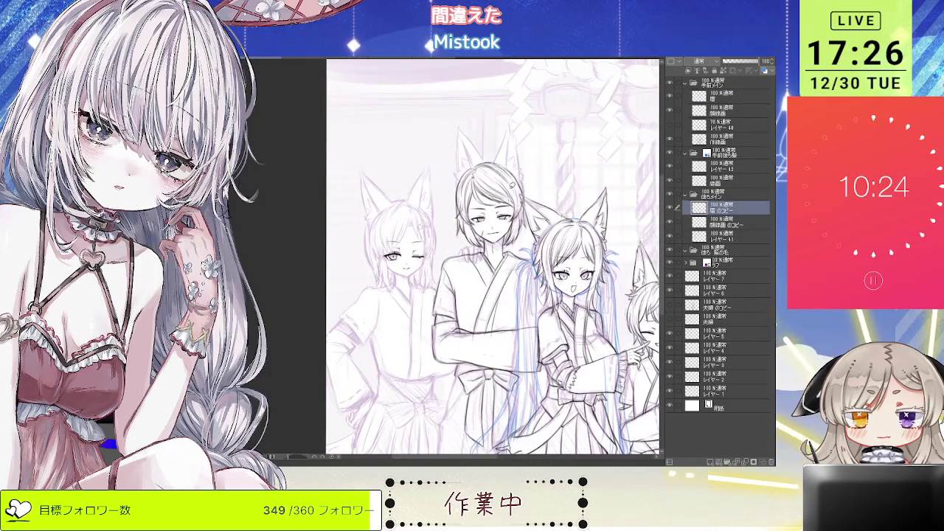
{"action": "left_click_drag", "start_coordinate": [366, 250], "coordinate": [435, 277]}
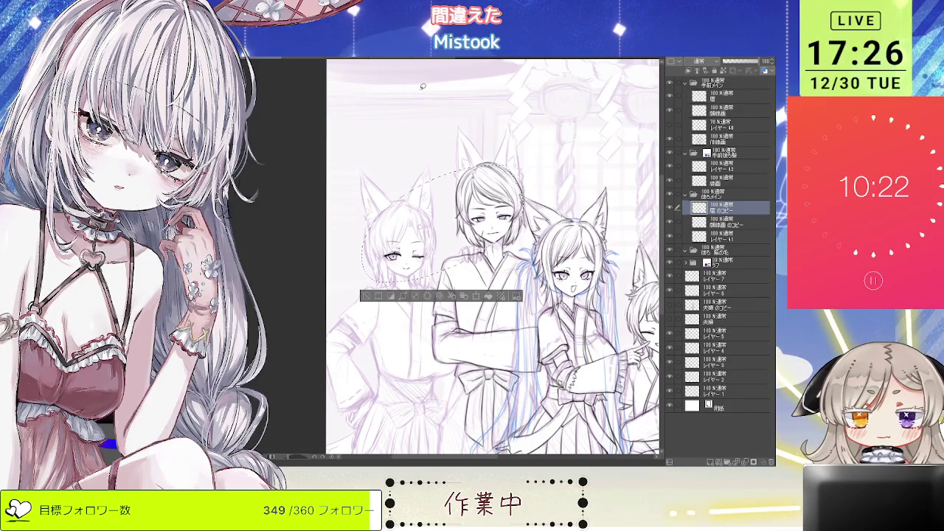
{"action": "left_click", "coordinate": [727, 96]}
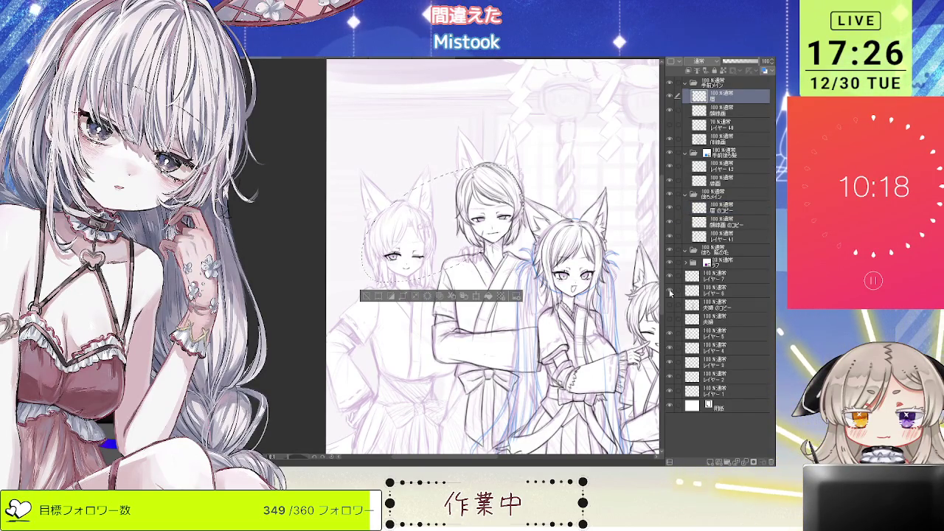
{"action": "left_click", "coordinate": [727, 207]}
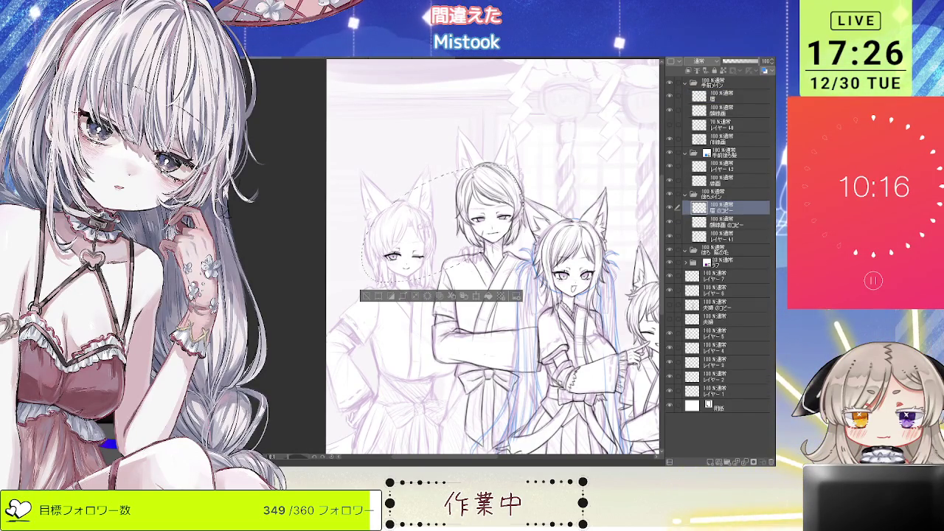
{"action": "key", "text": "ctrl+c"}
{"action": "key", "text": "ctrl+v"}
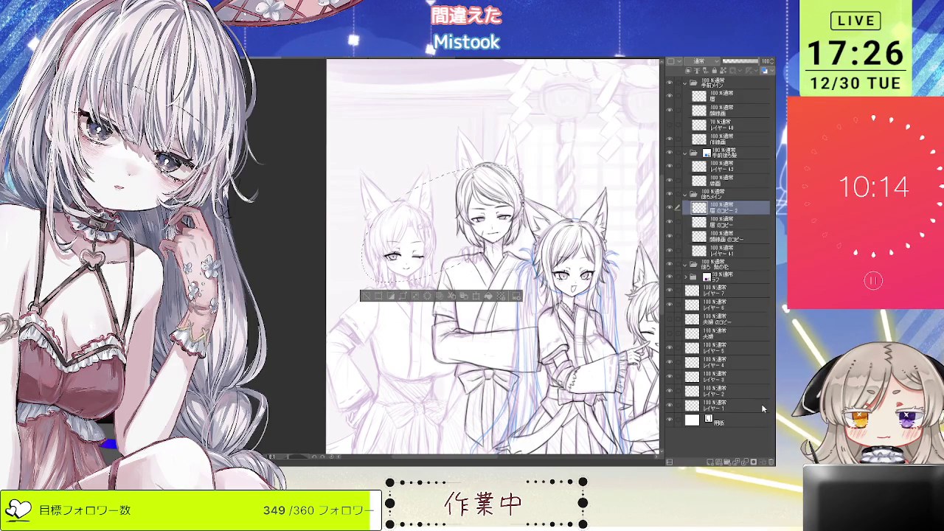
{"action": "key", "text": "ctrl+z"}
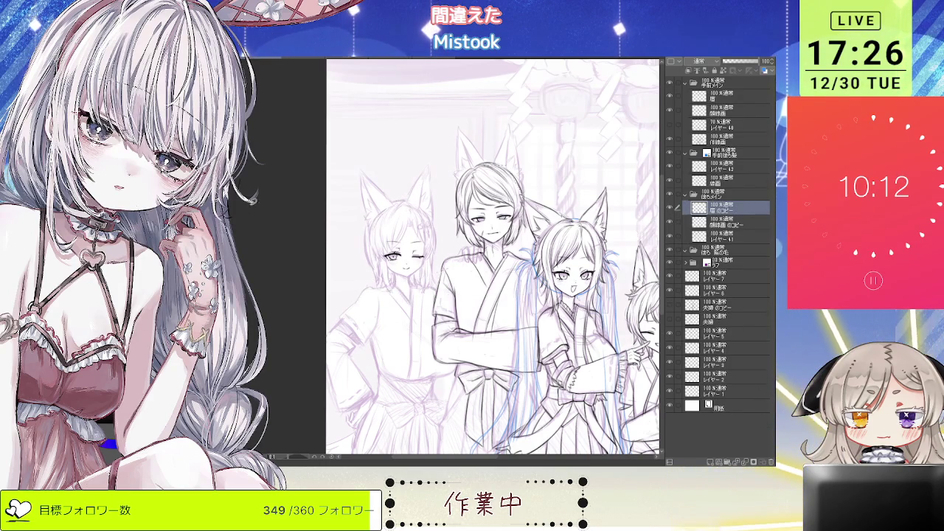
{"action": "key", "text": "ctrl+d"}
Step: Scroll the layer list and select レイヤー 41
{"action": "scroll", "coordinate": [487, 229], "scroll_direction": "down", "scroll_amount": 2}
{"action": "scroll", "coordinate": [487, 229], "scroll_direction": "down", "scroll_amount": 1}
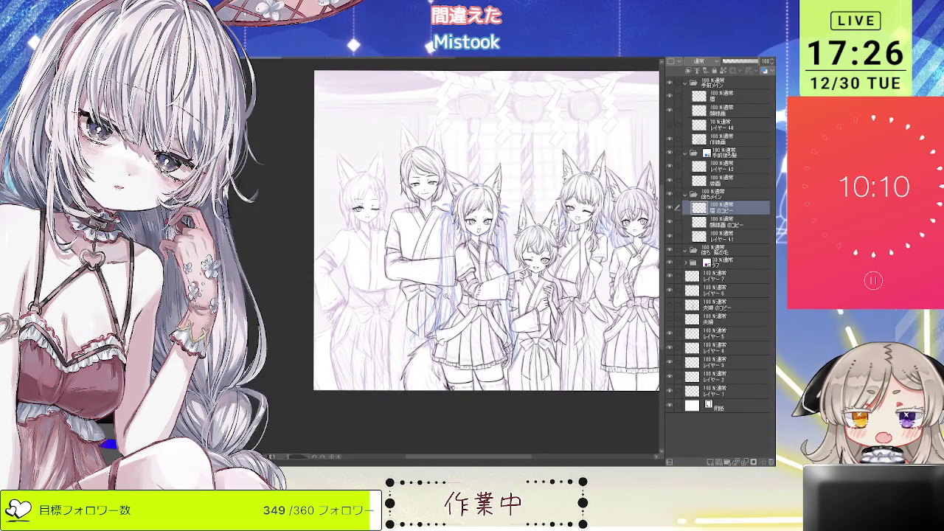
{"action": "scroll", "coordinate": [614, 273], "scroll_direction": "up", "scroll_amount": 1}
{"action": "scroll", "coordinate": [614, 273], "scroll_direction": "up", "scroll_amount": 1}
{"action": "scroll", "coordinate": [614, 273], "scroll_direction": "up", "scroll_amount": 2}
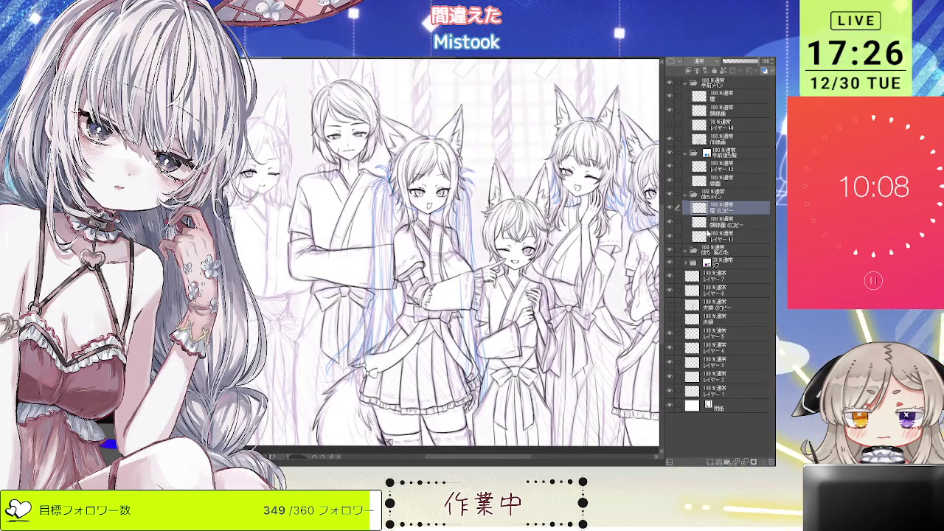
{"action": "left_click", "coordinate": [718, 236]}
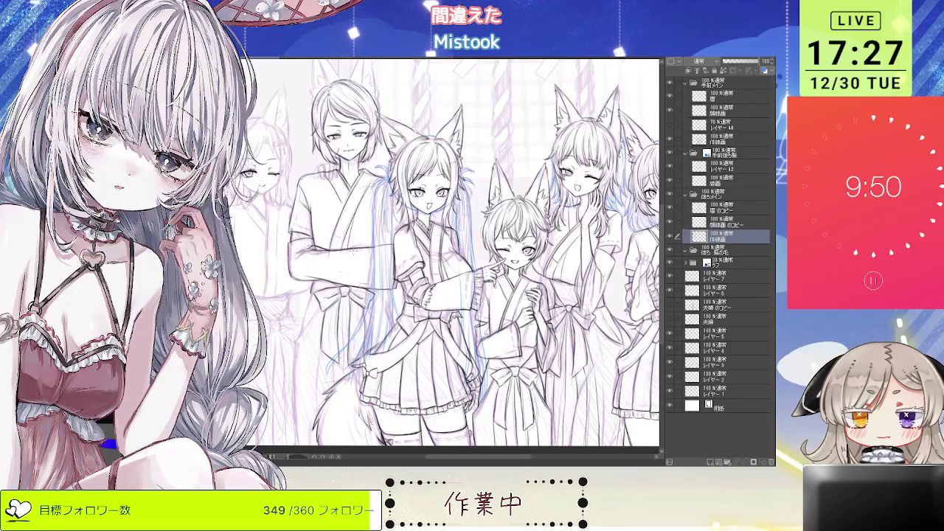
Step: Tilt the canvas and ink a short line on the central girl's skirt
{"action": "scroll", "coordinate": [446, 254], "scroll_direction": "left", "scroll_amount": 2}
{"action": "scroll", "coordinate": [347, 280], "scroll_direction": "up", "scroll_amount": 2}
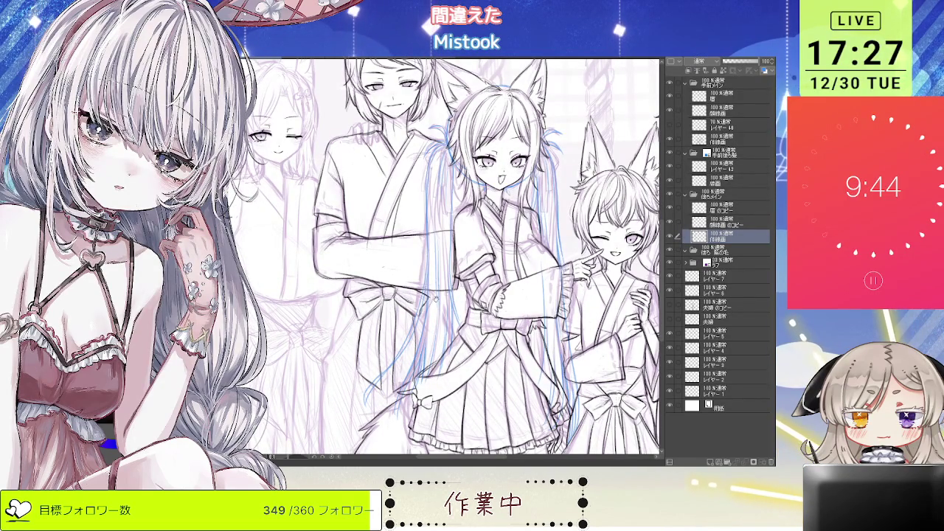
{"action": "mouse_move", "coordinate": [443, 258]}
{"action": "left_mouse_down"}
{"action": "mouse_move", "coordinate": [413, 244]}
{"action": "mouse_move", "coordinate": [458, 251]}
{"action": "mouse_move", "coordinate": [487, 236]}
{"action": "left_mouse_up"}
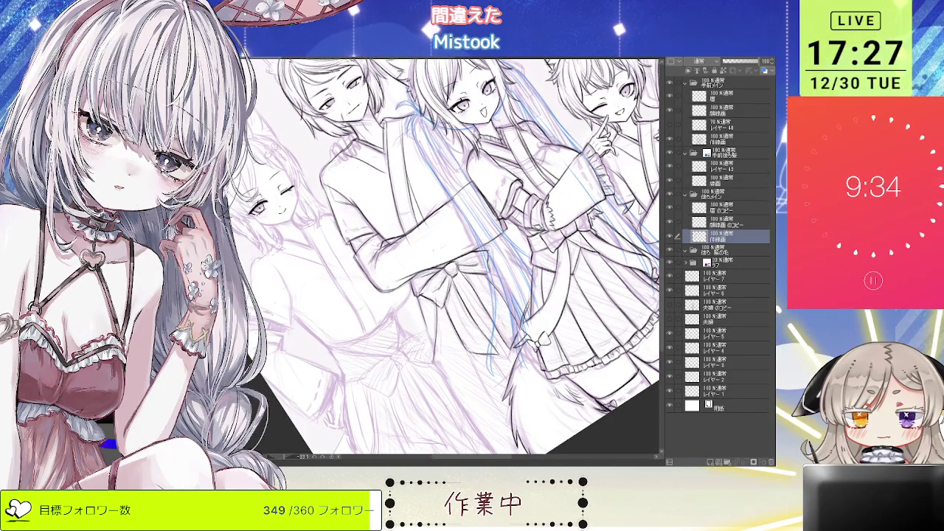
{"action": "left_click_drag", "start_coordinate": [433, 295], "coordinate": [418, 346]}
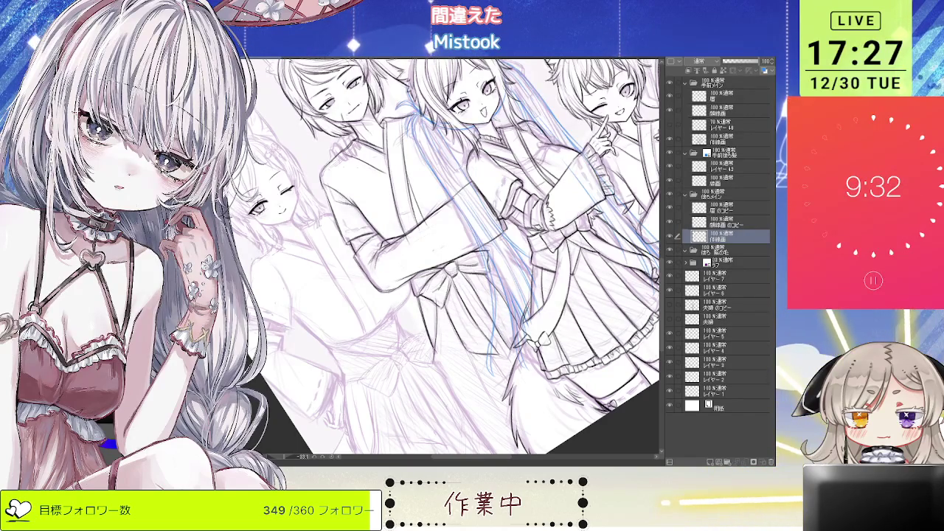
Step: Straighten the view, check the whole drawing, then rotate again to ink the skirt and tail
{"action": "key", "text": "minus"}
{"action": "key", "text": "minus"}
{"action": "key", "text": "ctrl+plus"}
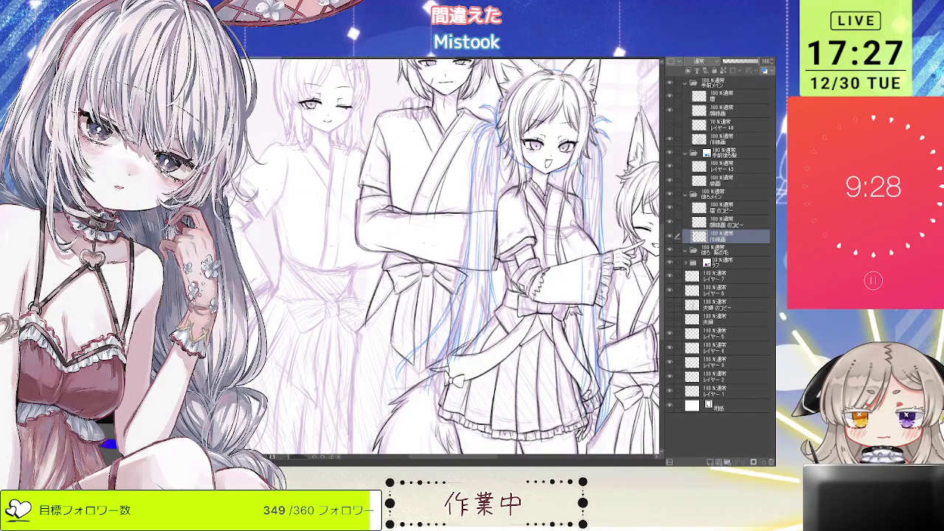
{"action": "key", "text": "ctrl+minus"}
{"action": "key", "text": "ctrl+plus"}
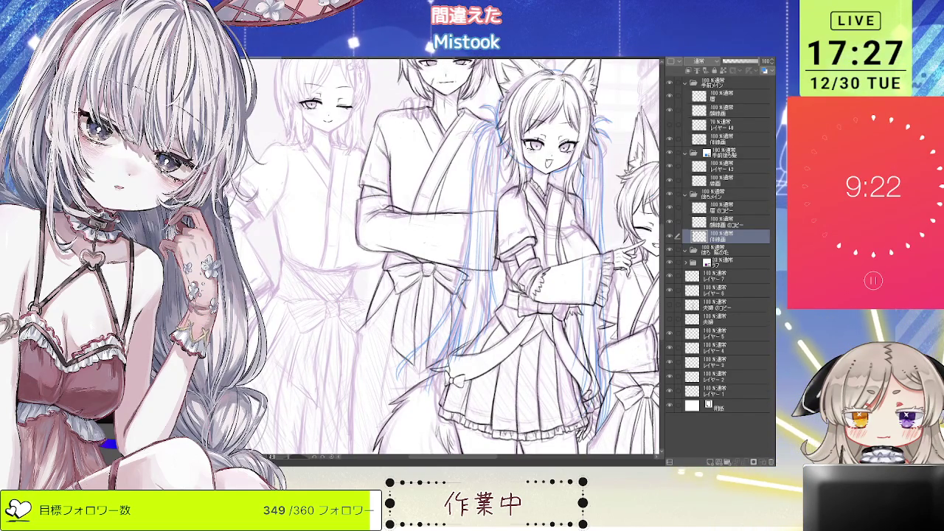
{"action": "key", "text": "ctrl+minus"}
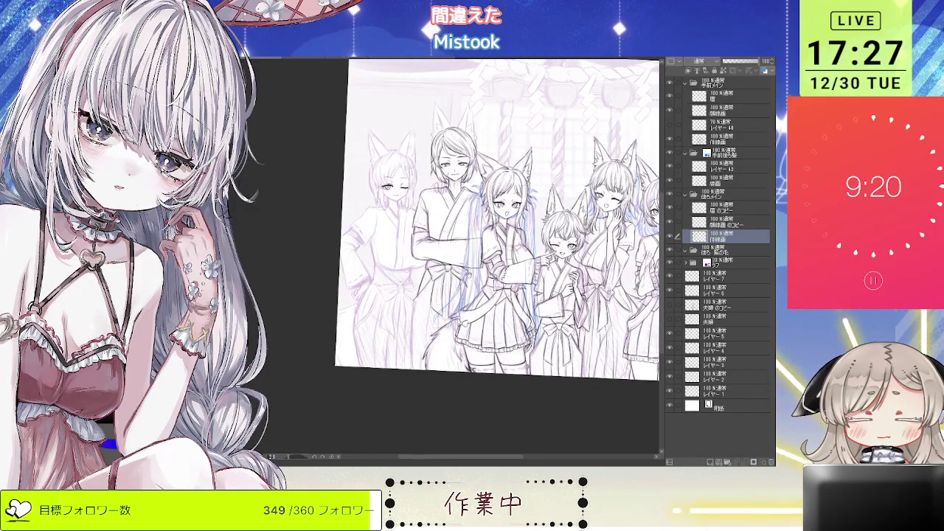
{"action": "key", "text": "minus"}
{"action": "key", "text": "minus"}
{"action": "scroll", "coordinate": [436, 311], "scroll_direction": "up", "scroll_amount": 3}
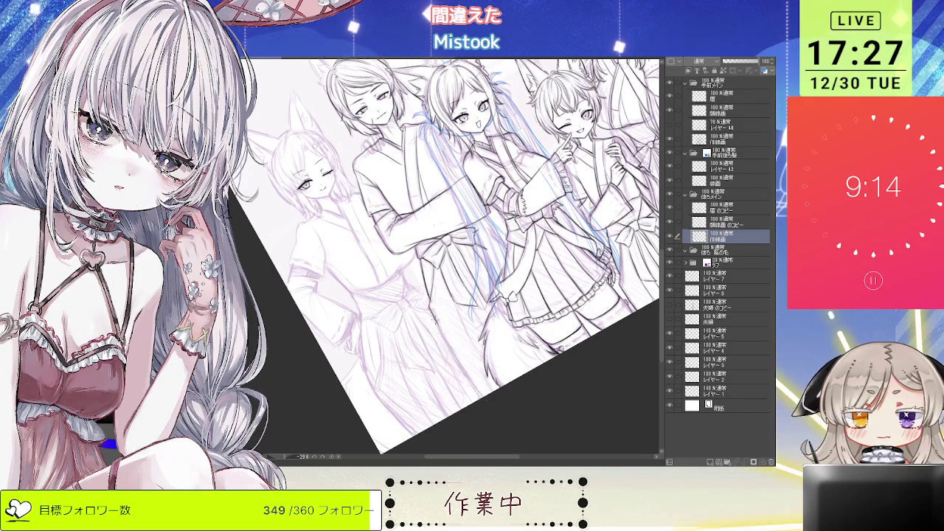
{"action": "scroll", "coordinate": [457, 312], "scroll_direction": "up", "scroll_amount": 2}
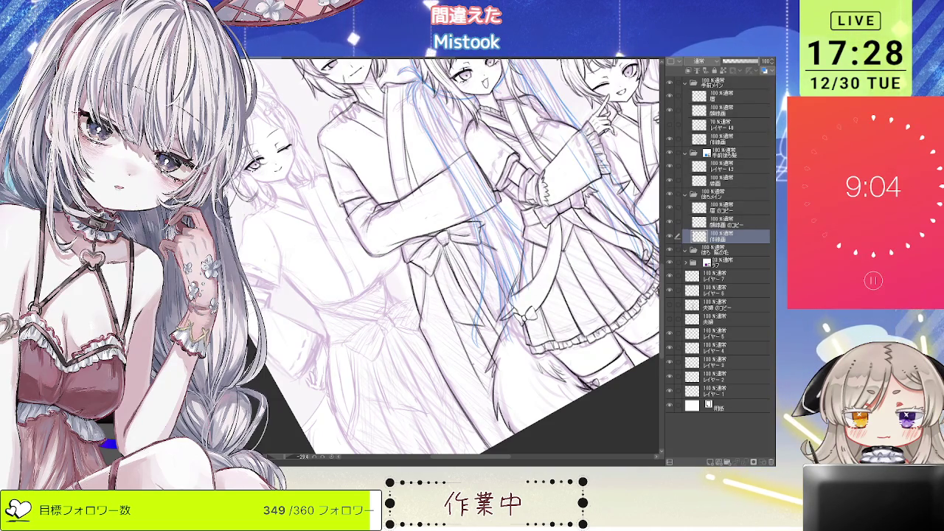
Step: Reset to an upright view and zoom in on the central fox-eared girl
{"action": "key", "text": "ctrl+0"}
{"action": "key", "text": "ctrl+plus"}
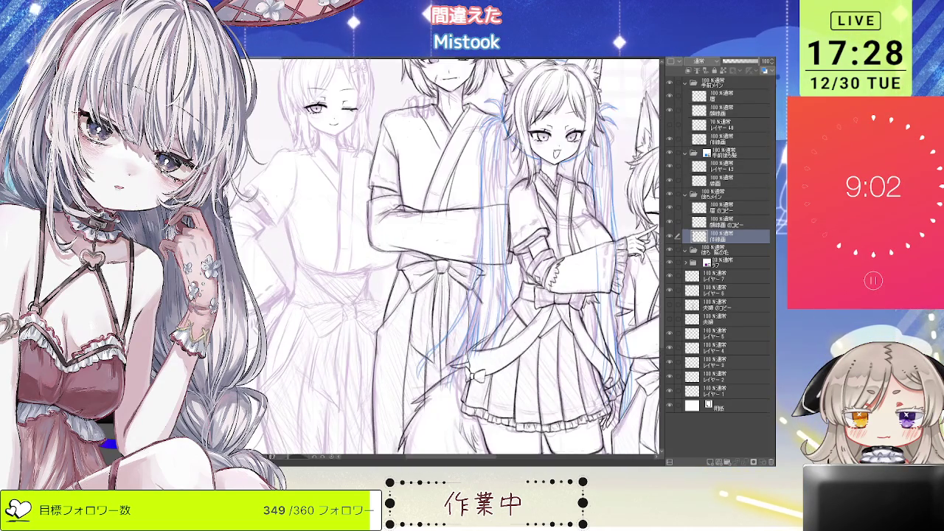
{"action": "scroll", "coordinate": [449, 317], "scroll_direction": "down", "scroll_amount": 2}
{"action": "scroll", "coordinate": [454, 325], "scroll_direction": "up", "scroll_amount": 3}
{"action": "scroll", "coordinate": [458, 330], "scroll_direction": "up", "scroll_amount": 2}
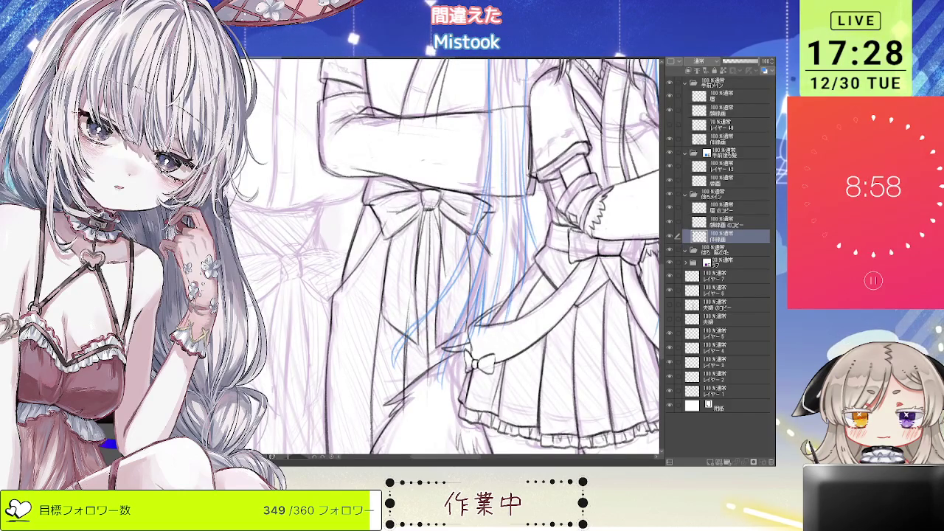
{"action": "scroll", "coordinate": [457, 339], "scroll_direction": "down", "scroll_amount": 3}
{"action": "scroll", "coordinate": [458, 339], "scroll_direction": "up", "scroll_amount": 1}
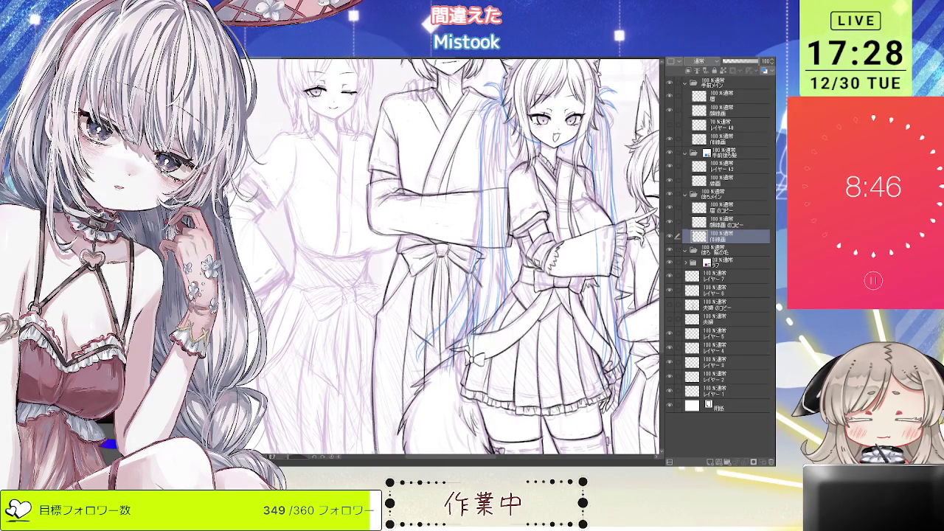
Step: Check the whole illustration, then tilt and zoom in on the left characters
{"action": "key", "text": "ctrl+minus"}
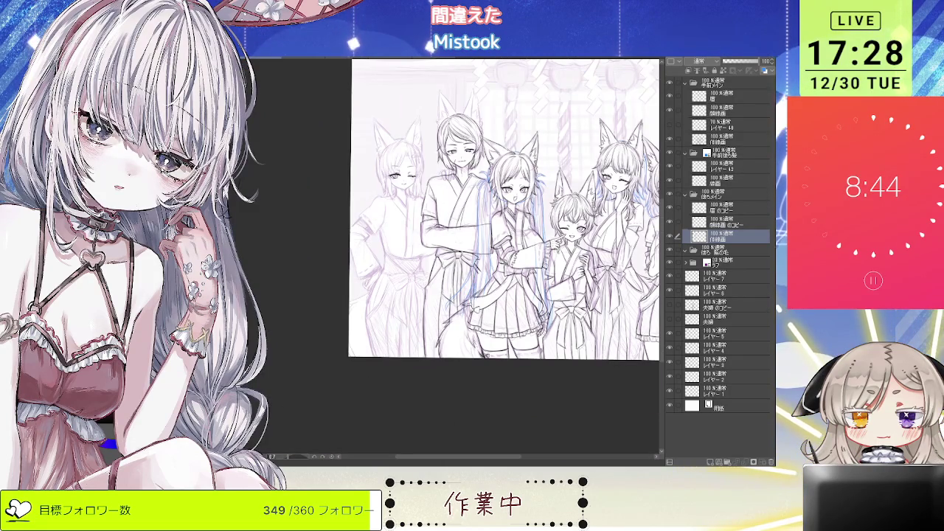
{"action": "key", "text": "ctrl+plus"}
{"action": "key", "text": "ctrl+plus"}
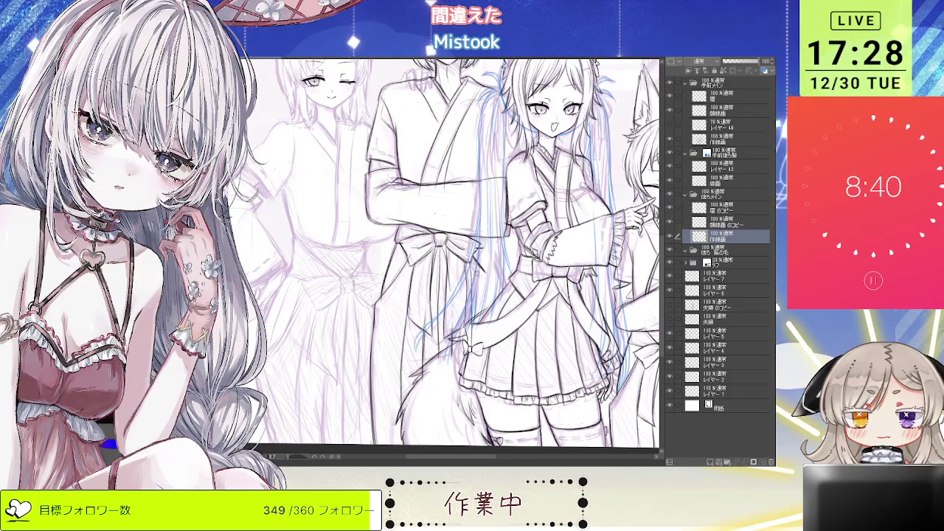
{"action": "key", "text": "ctrl+minus"}
{"action": "key", "text": "ctrl+plus"}
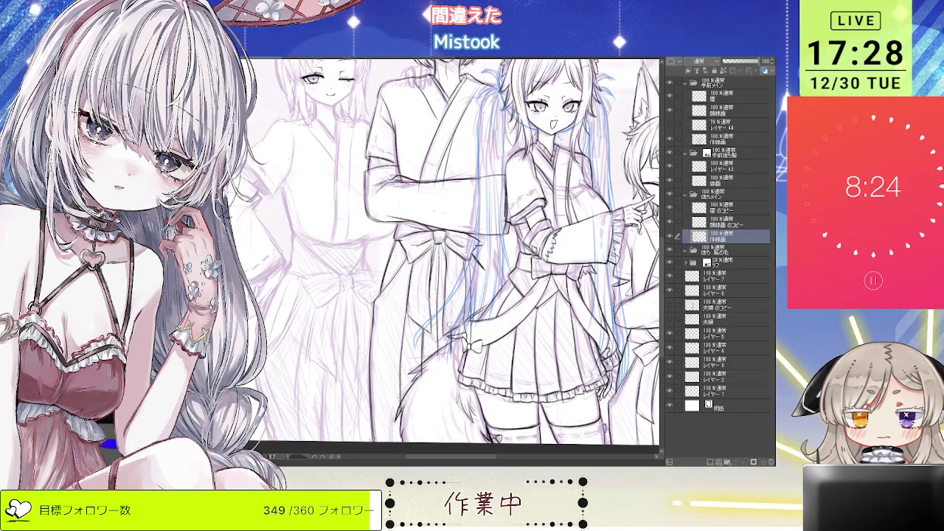
{"action": "key", "text": "ctrl+minus"}
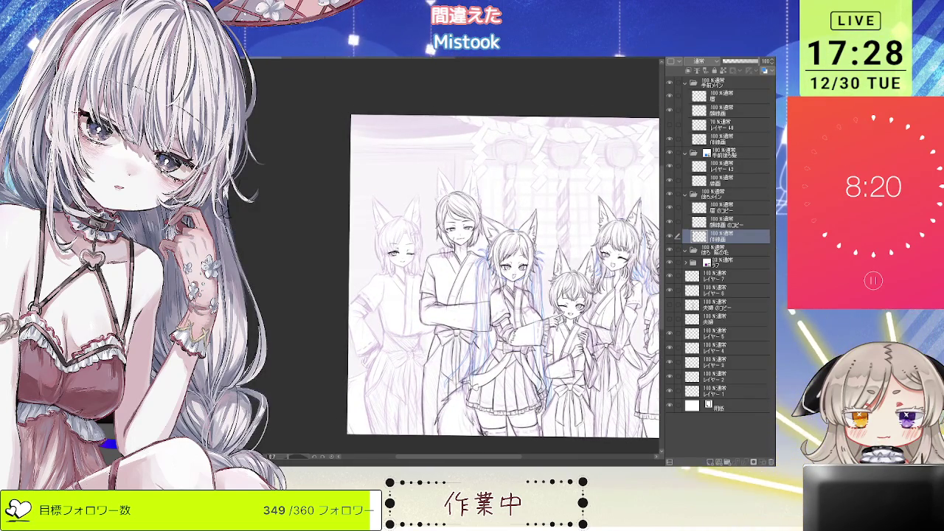
{"action": "key", "text": "ctrl+plus"}
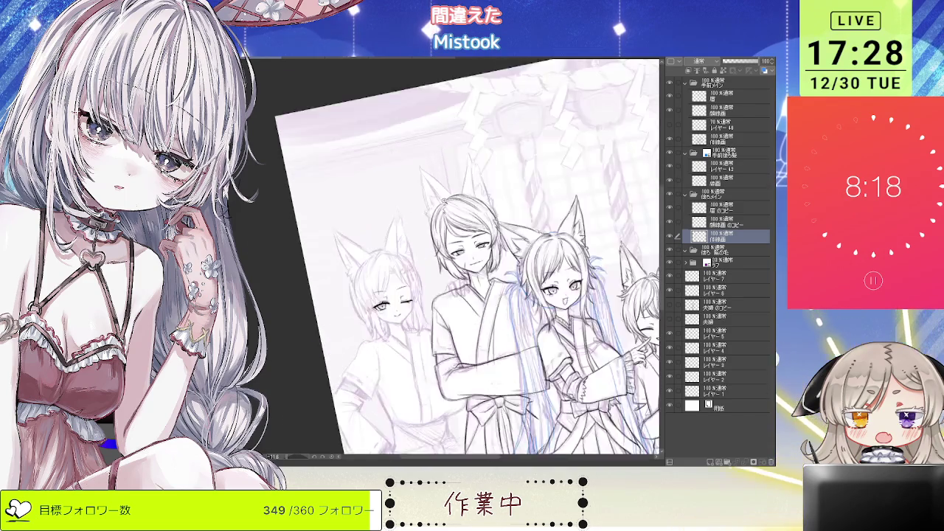
{"action": "left_click_drag", "start_coordinate": [478, 197], "coordinate": [454, 157]}
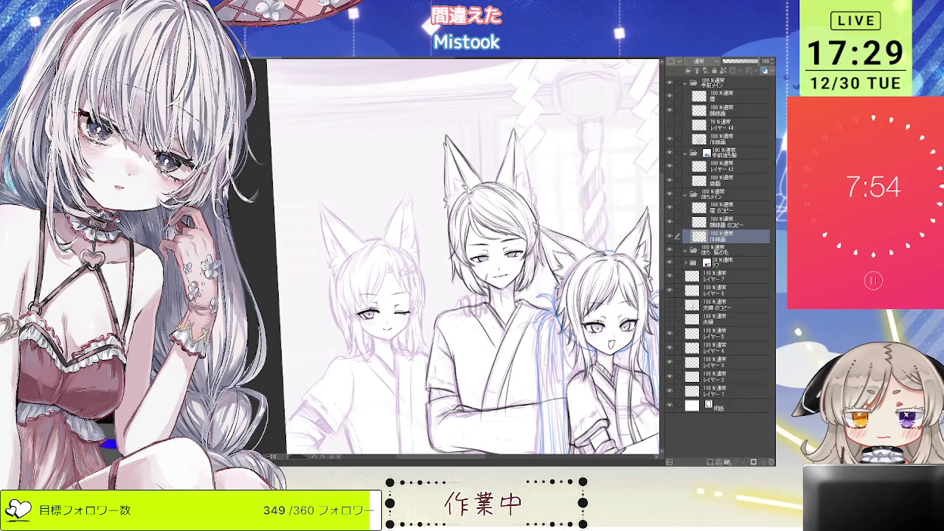
Step: Ink the tall man's ears and hair, zooming in and out around his head
{"action": "scroll", "coordinate": [464, 258], "scroll_direction": "right", "scroll_amount": 2}
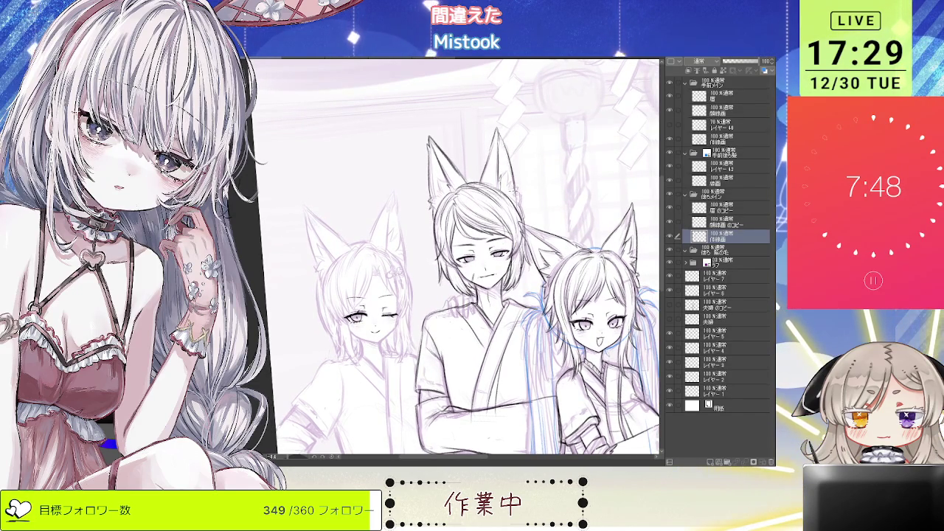
{"action": "scroll", "coordinate": [457, 258], "scroll_direction": "down", "scroll_amount": 2}
{"action": "scroll", "coordinate": [457, 258], "scroll_direction": "down", "scroll_amount": 2}
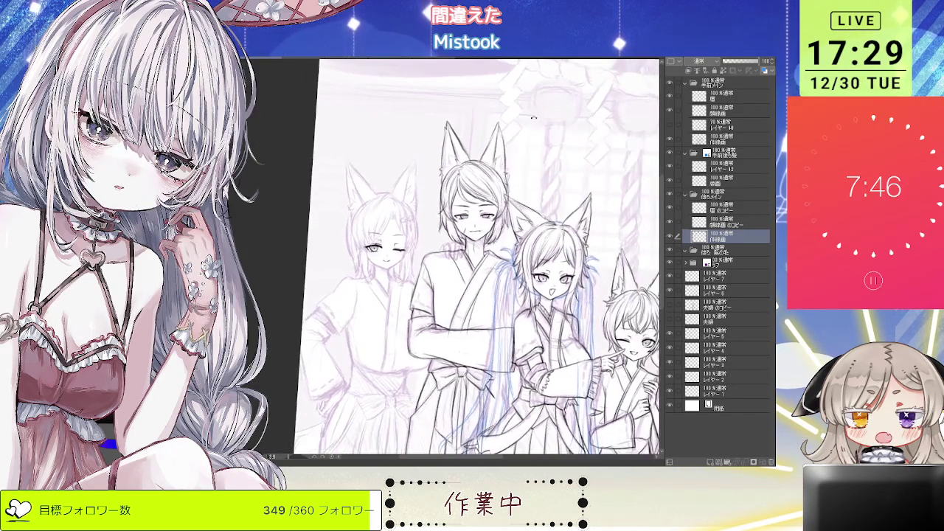
{"action": "scroll", "coordinate": [458, 259], "scroll_direction": "down", "scroll_amount": 2}
{"action": "scroll", "coordinate": [457, 258], "scroll_direction": "down", "scroll_amount": 1}
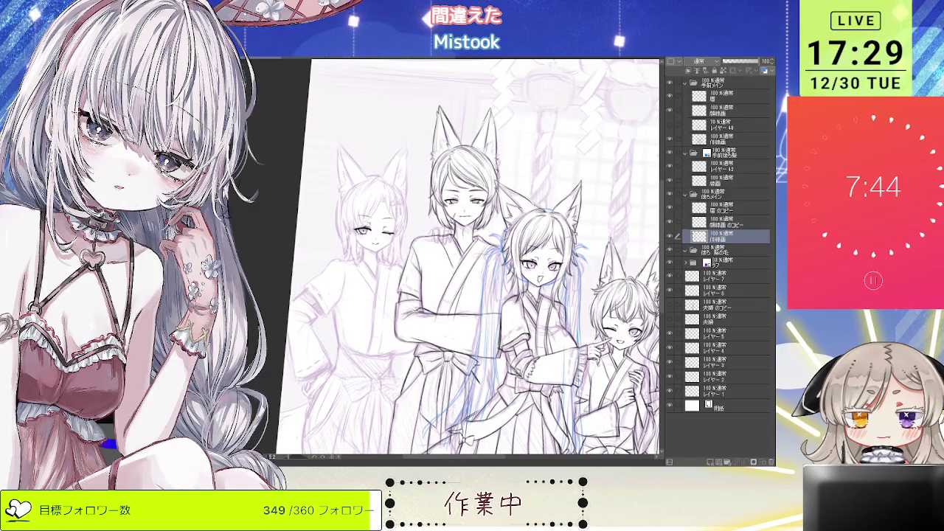
{"action": "scroll", "coordinate": [472, 258], "scroll_direction": "up", "scroll_amount": 2}
{"action": "scroll", "coordinate": [472, 259], "scroll_direction": "up", "scroll_amount": 1}
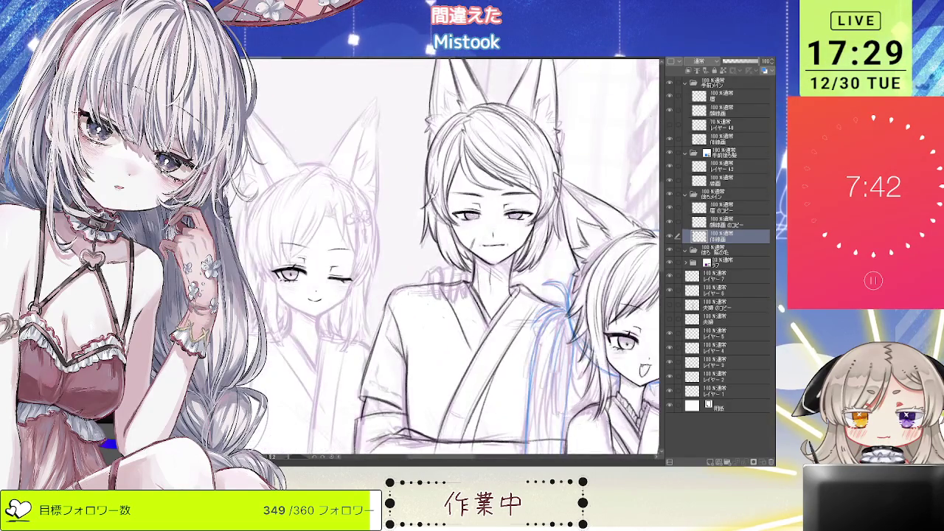
{"action": "scroll", "coordinate": [472, 258], "scroll_direction": "down", "scroll_amount": 3}
{"action": "scroll", "coordinate": [472, 259], "scroll_direction": "up", "scroll_amount": 1}
{"action": "scroll", "coordinate": [472, 258], "scroll_direction": "up", "scroll_amount": 1}
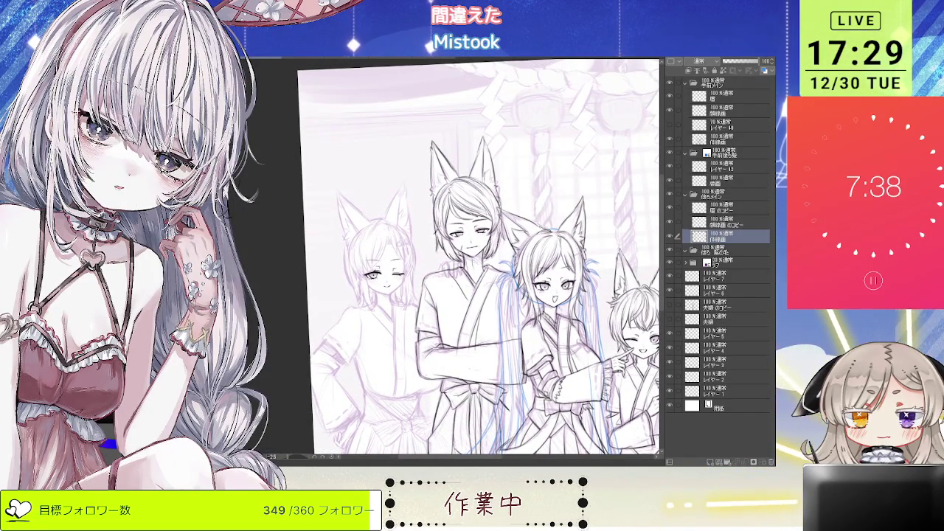
{"action": "scroll", "coordinate": [474, 116], "scroll_direction": "down", "scroll_amount": 1}
{"action": "scroll", "coordinate": [474, 117], "scroll_direction": "up", "scroll_amount": 2}
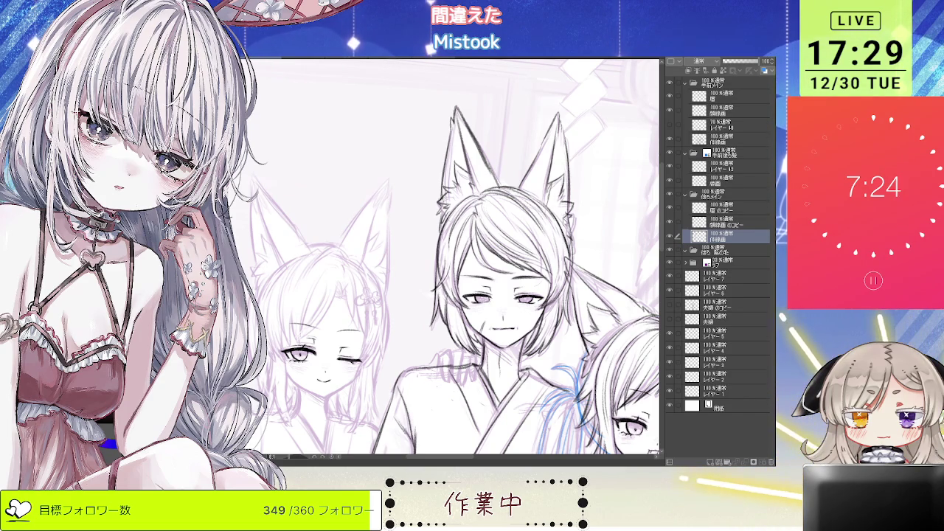
{"action": "scroll", "coordinate": [443, 258], "scroll_direction": "down", "scroll_amount": 3}
{"action": "scroll", "coordinate": [443, 258], "scroll_direction": "up", "scroll_amount": 2}
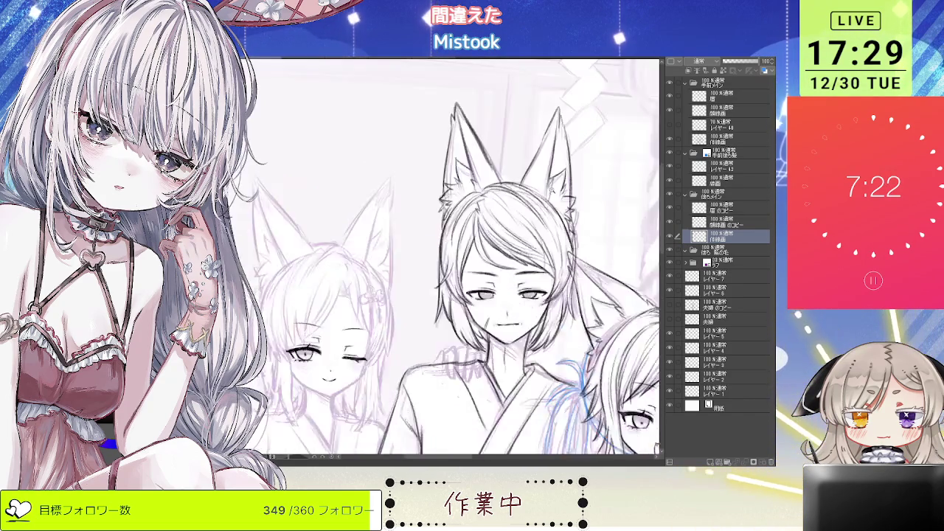
{"action": "scroll", "coordinate": [557, 126], "scroll_direction": "down", "scroll_amount": 3}
{"action": "scroll", "coordinate": [557, 127], "scroll_direction": "up", "scroll_amount": 1}
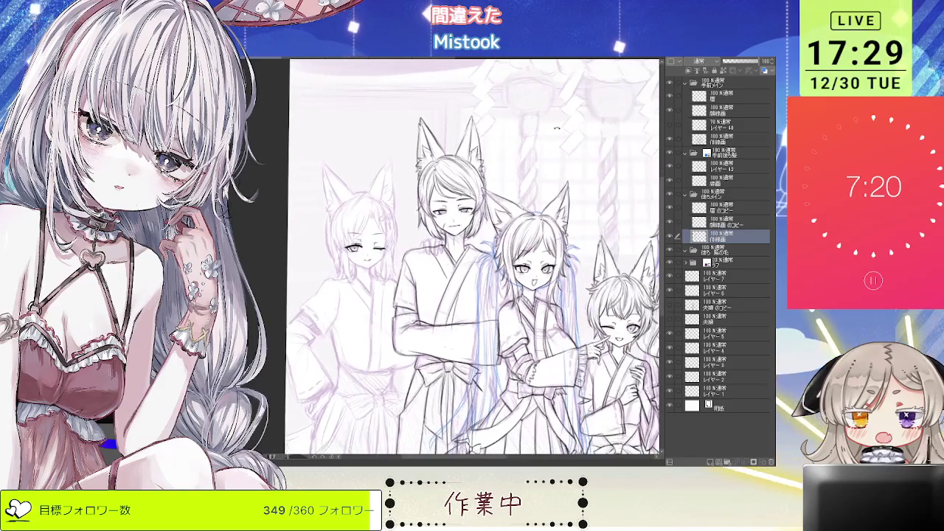
{"action": "left_click_drag", "start_coordinate": [557, 127], "coordinate": [546, 118]}
{"action": "scroll", "coordinate": [545, 190], "scroll_direction": "down", "scroll_amount": 2}
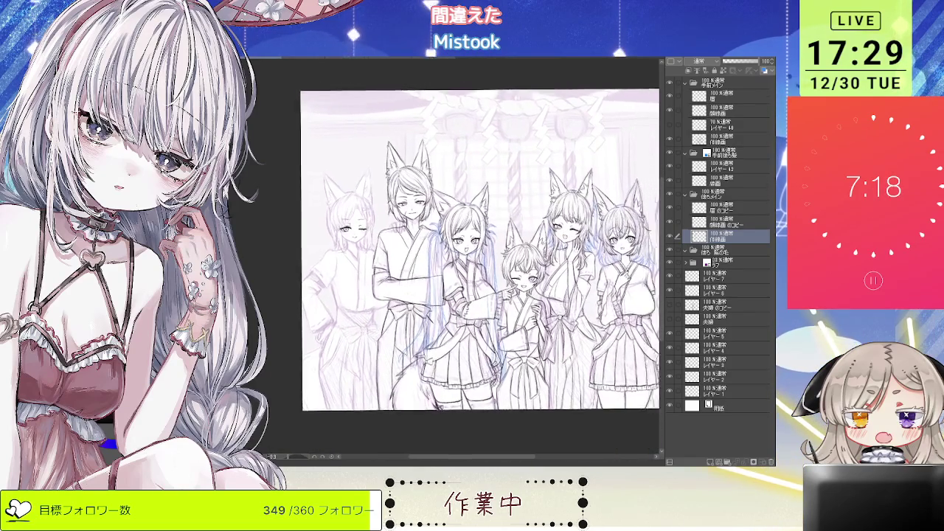
{"action": "left_click_drag", "start_coordinate": [457, 255], "coordinate": [539, 263]}
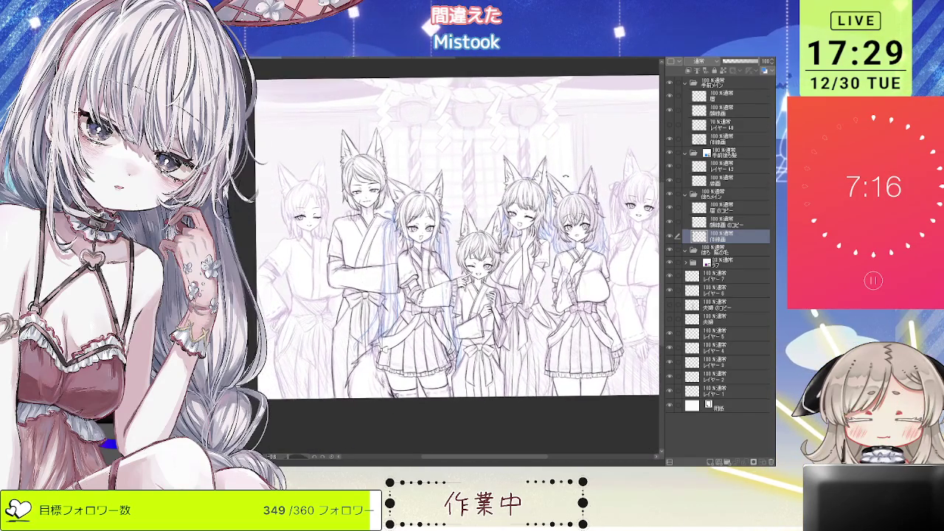
{"action": "scroll", "coordinate": [377, 254], "scroll_direction": "up", "scroll_amount": 3}
{"action": "scroll", "coordinate": [377, 254], "scroll_direction": "up", "scroll_amount": 2}
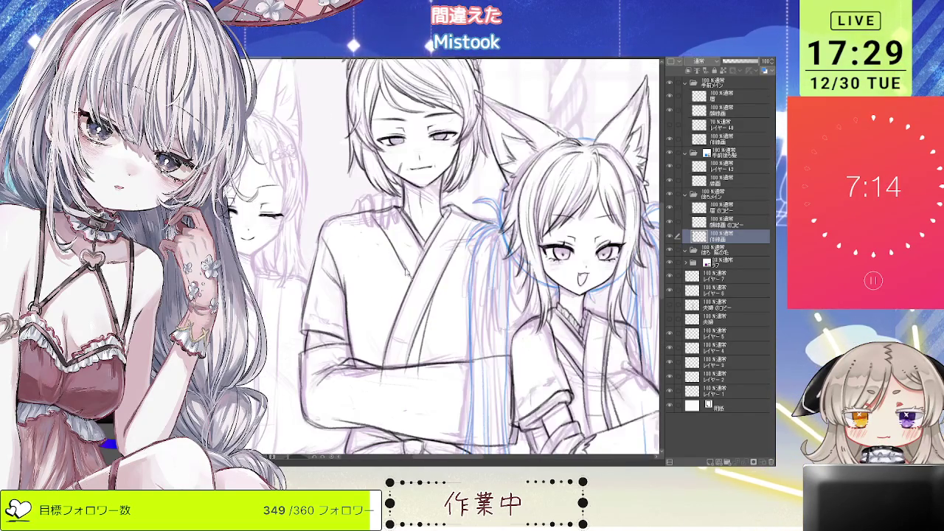
{"action": "scroll", "coordinate": [442, 255], "scroll_direction": "down", "scroll_amount": 3}
{"action": "scroll", "coordinate": [443, 254], "scroll_direction": "up", "scroll_amount": 2}
{"action": "scroll", "coordinate": [443, 255], "scroll_direction": "up", "scroll_amount": 2}
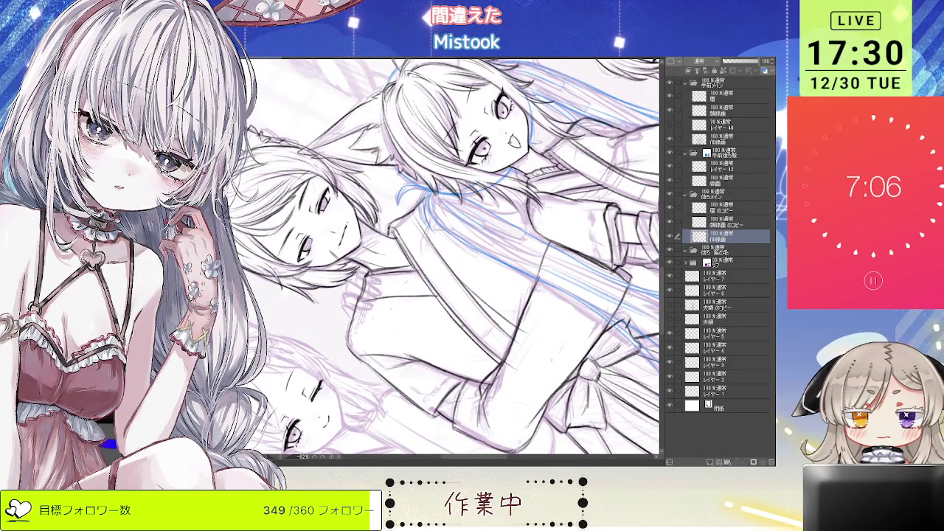
{"action": "scroll", "coordinate": [453, 255], "scroll_direction": "down", "scroll_amount": 2}
{"action": "scroll", "coordinate": [454, 254], "scroll_direction": "up", "scroll_amount": 2}
{"action": "scroll", "coordinate": [453, 254], "scroll_direction": "down", "scroll_amount": 1}
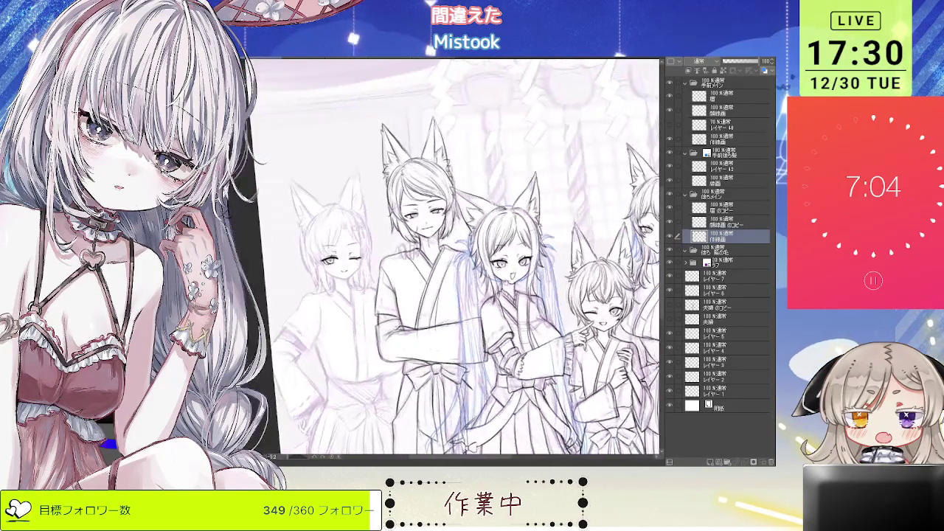
{"action": "scroll", "coordinate": [454, 254], "scroll_direction": "up", "scroll_amount": 1}
{"action": "scroll", "coordinate": [439, 304], "scroll_direction": "up", "scroll_amount": 2}
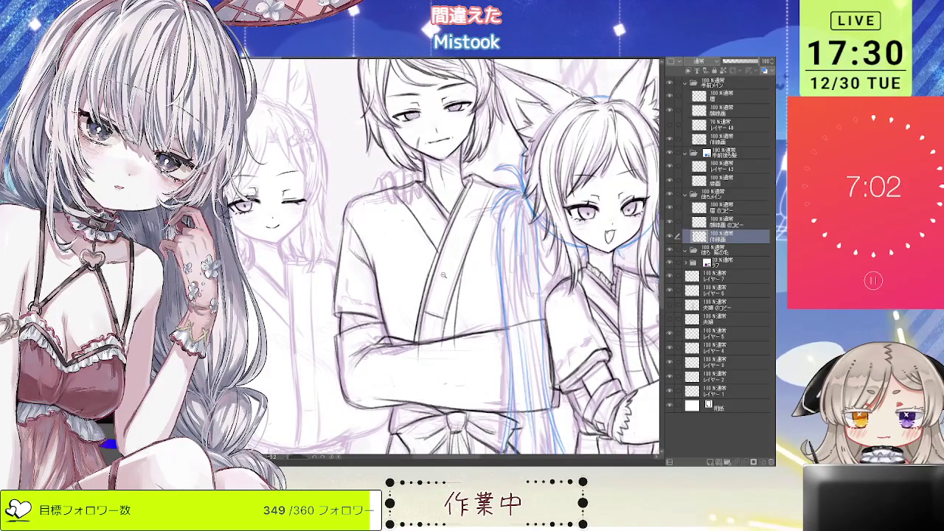
{"action": "scroll", "coordinate": [443, 276], "scroll_direction": "down", "scroll_amount": 3}
{"action": "scroll", "coordinate": [343, 322], "scroll_direction": "up", "scroll_amount": 1}
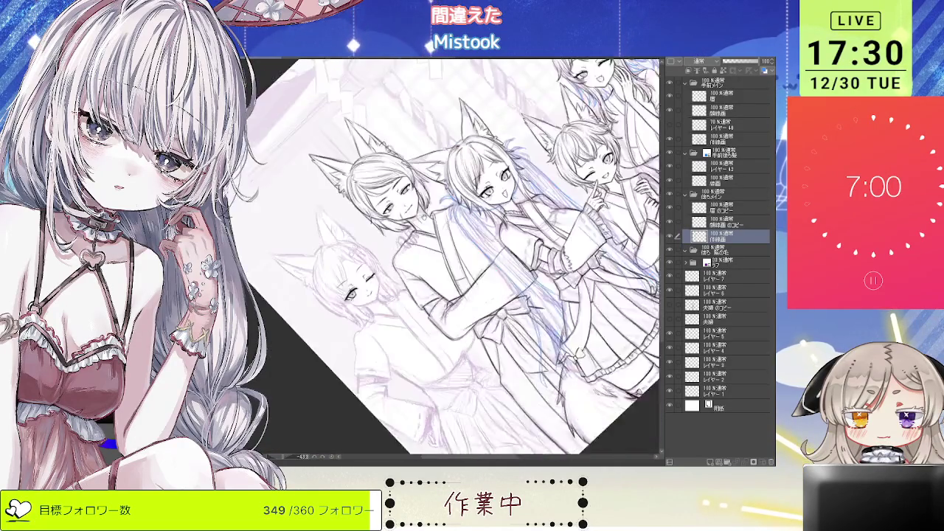
{"action": "left_click_drag", "start_coordinate": [458, 258], "coordinate": [516, 310]}
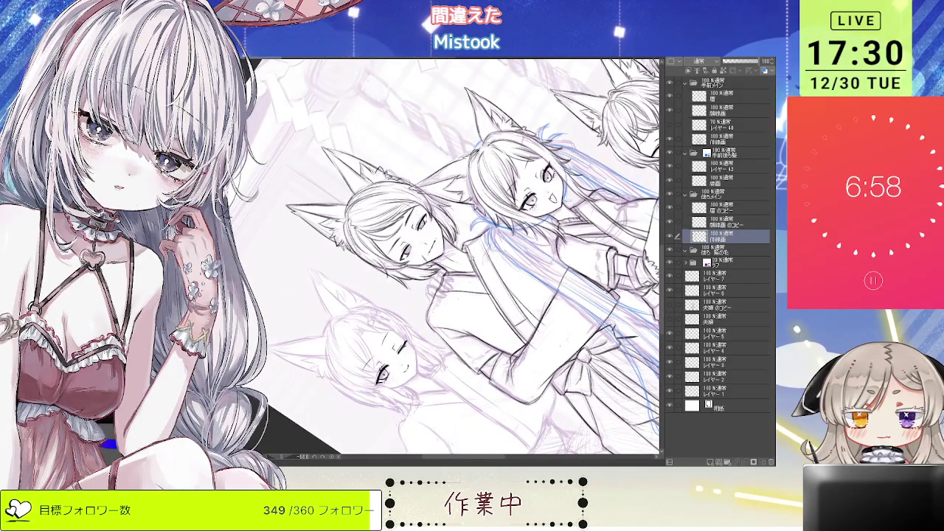
{"action": "scroll", "coordinate": [465, 245], "scroll_direction": "up", "scroll_amount": 2}
{"action": "scroll", "coordinate": [457, 259], "scroll_direction": "down", "scroll_amount": 3}
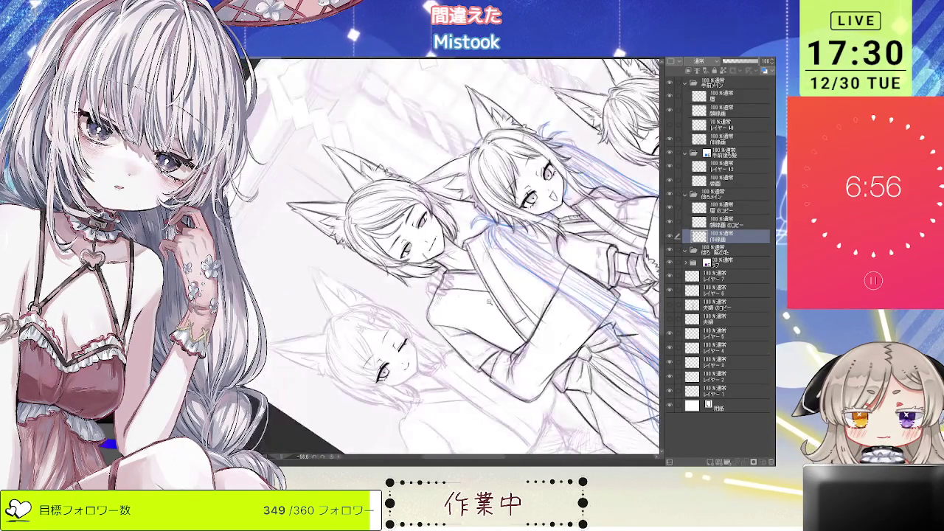
{"action": "scroll", "coordinate": [458, 258], "scroll_direction": "up", "scroll_amount": 4}
{"action": "scroll", "coordinate": [457, 258], "scroll_direction": "down", "scroll_amount": 3}
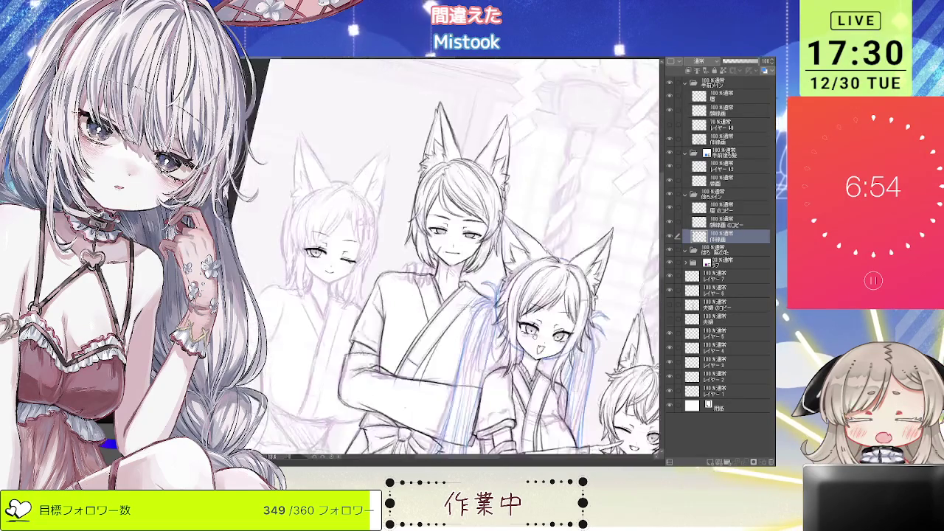
{"action": "left_click_drag", "start_coordinate": [457, 258], "coordinate": [413, 221]}
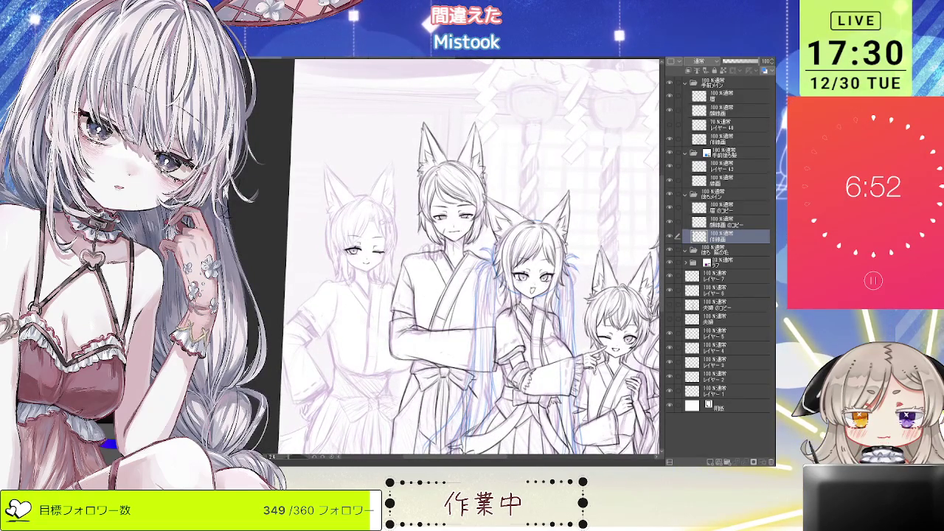
{"action": "left_click_drag", "start_coordinate": [493, 129], "coordinate": [436, 284]}
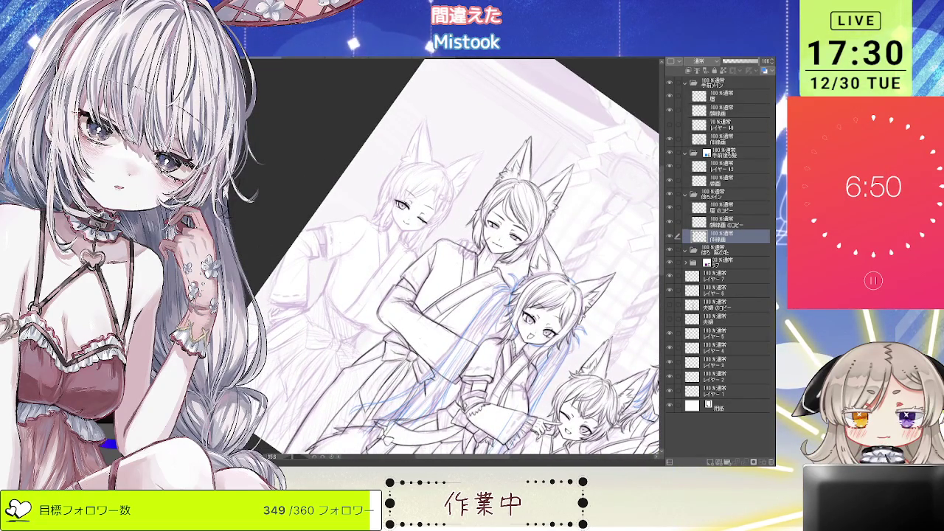
{"action": "scroll", "coordinate": [440, 331], "scroll_direction": "up", "scroll_amount": 1}
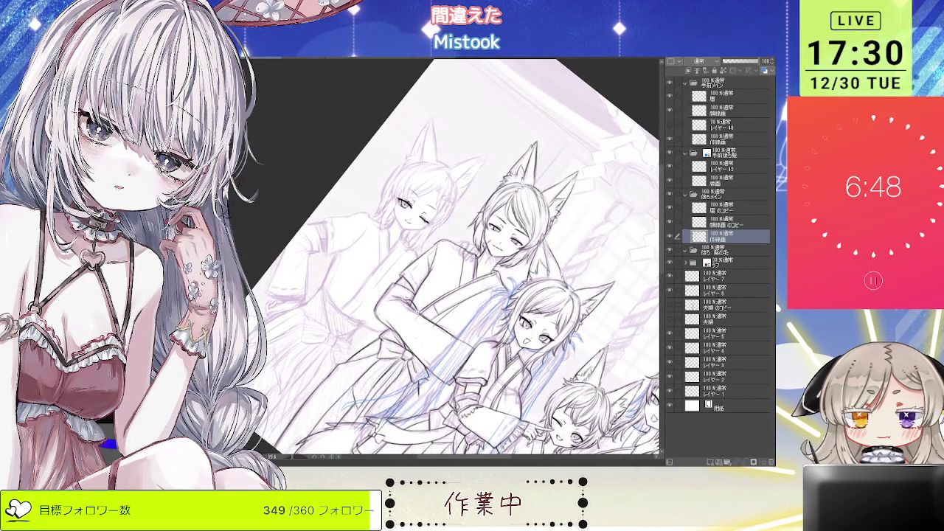
{"action": "scroll", "coordinate": [441, 331], "scroll_direction": "up", "scroll_amount": 1}
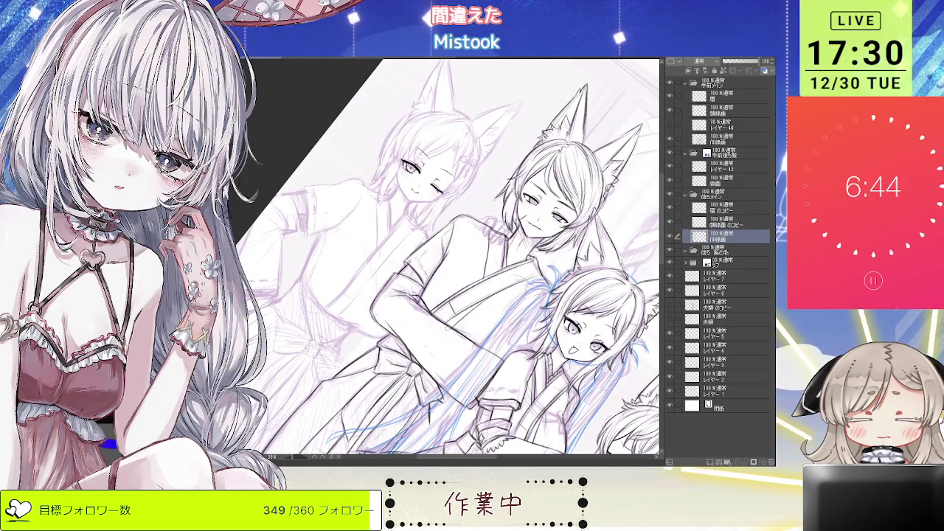
{"action": "scroll", "coordinate": [420, 299], "scroll_direction": "up", "scroll_amount": 1}
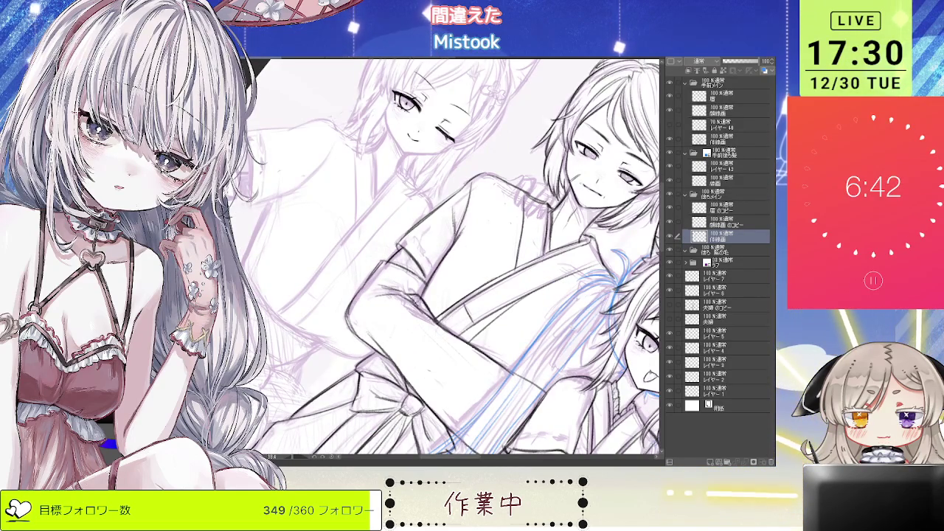
{"action": "scroll", "coordinate": [457, 258], "scroll_direction": "down", "scroll_amount": 1}
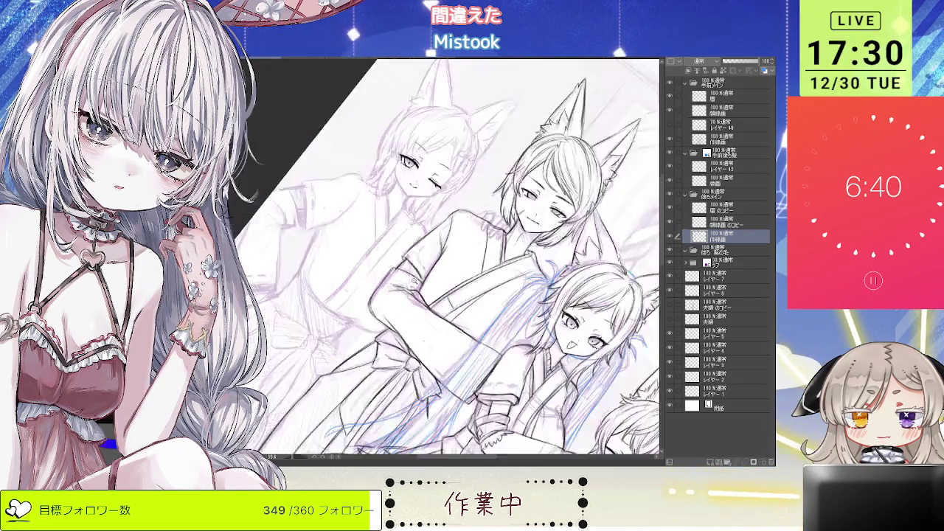
{"action": "scroll", "coordinate": [457, 258], "scroll_direction": "down", "scroll_amount": 1}
{"action": "scroll", "coordinate": [480, 273], "scroll_direction": "up", "scroll_amount": 1}
{"action": "scroll", "coordinate": [479, 273], "scroll_direction": "up", "scroll_amount": 1}
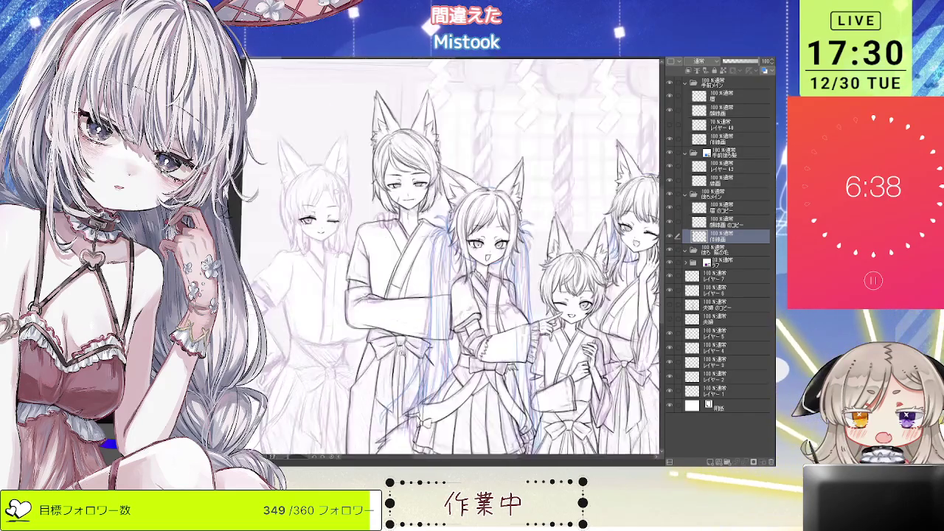
{"action": "scroll", "coordinate": [480, 273], "scroll_direction": "up", "scroll_amount": 1}
{"action": "scroll", "coordinate": [479, 273], "scroll_direction": "up", "scroll_amount": 1}
{"action": "scroll", "coordinate": [454, 258], "scroll_direction": "up", "scroll_amount": 1}
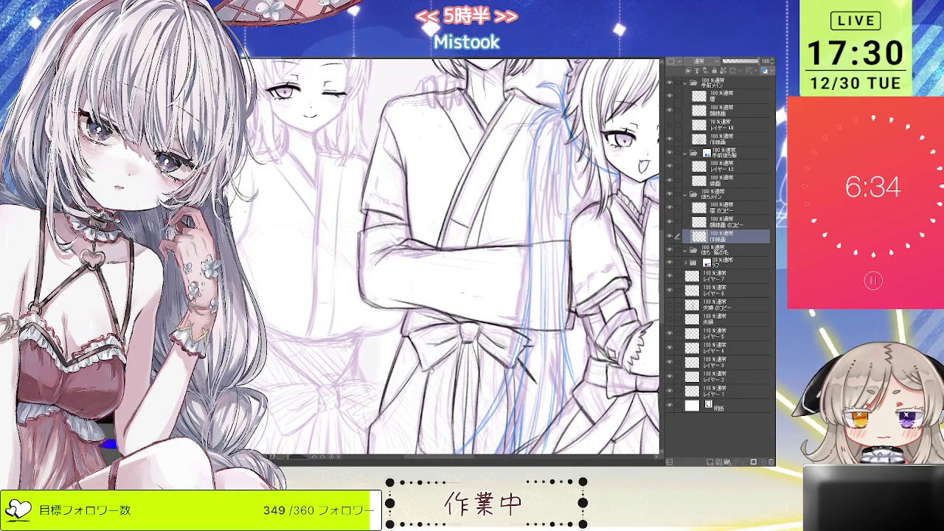
{"action": "scroll", "coordinate": [454, 259], "scroll_direction": "down", "scroll_amount": 1}
{"action": "scroll", "coordinate": [454, 258], "scroll_direction": "down", "scroll_amount": 2}
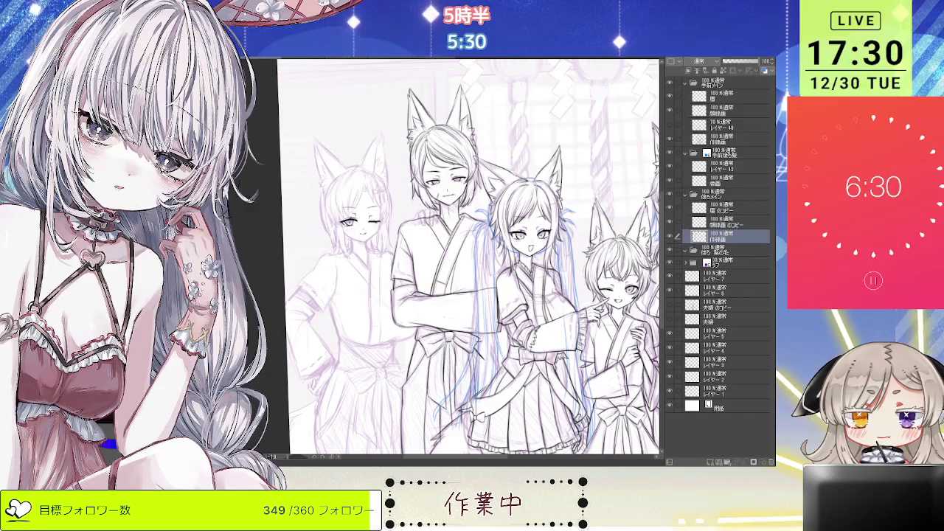
{"action": "scroll", "coordinate": [432, 347], "scroll_direction": "up", "scroll_amount": 1}
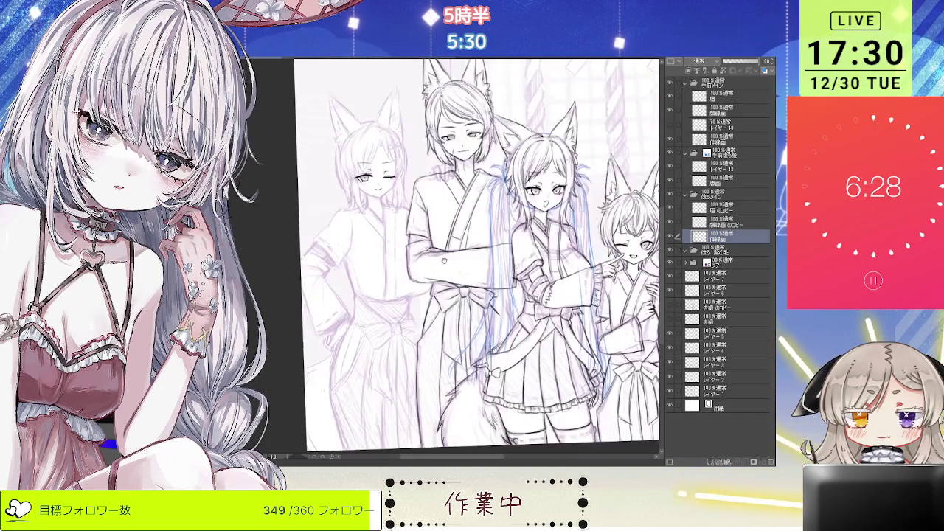
{"action": "scroll", "coordinate": [431, 347], "scroll_direction": "up", "scroll_amount": 1}
{"action": "scroll", "coordinate": [432, 347], "scroll_direction": "up", "scroll_amount": 1}
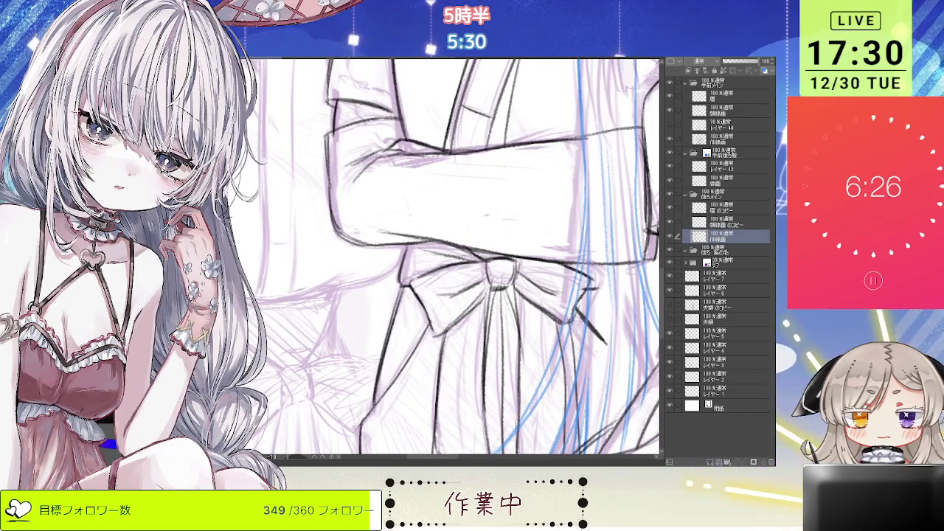
{"action": "scroll", "coordinate": [431, 323], "scroll_direction": "down", "scroll_amount": 3}
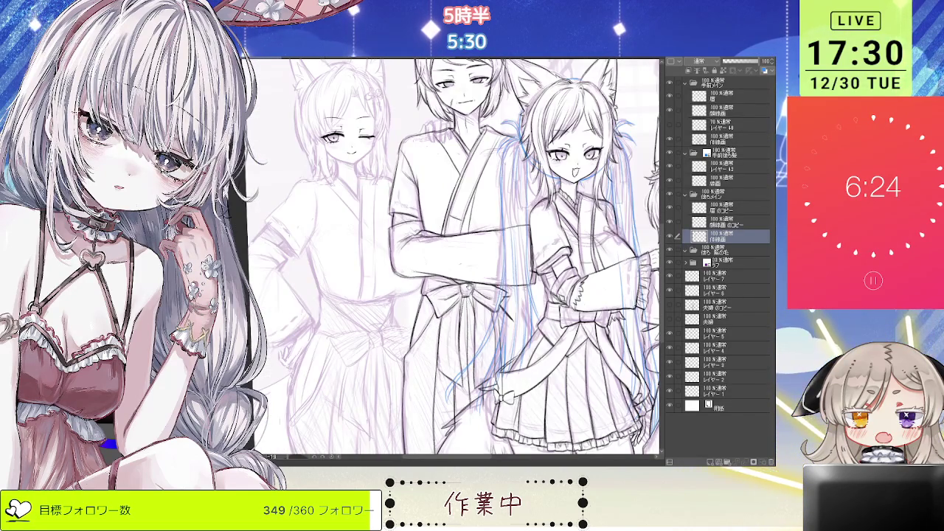
{"action": "scroll", "coordinate": [465, 296], "scroll_direction": "up", "scroll_amount": 3}
{"action": "scroll", "coordinate": [459, 284], "scroll_direction": "down", "scroll_amount": 1}
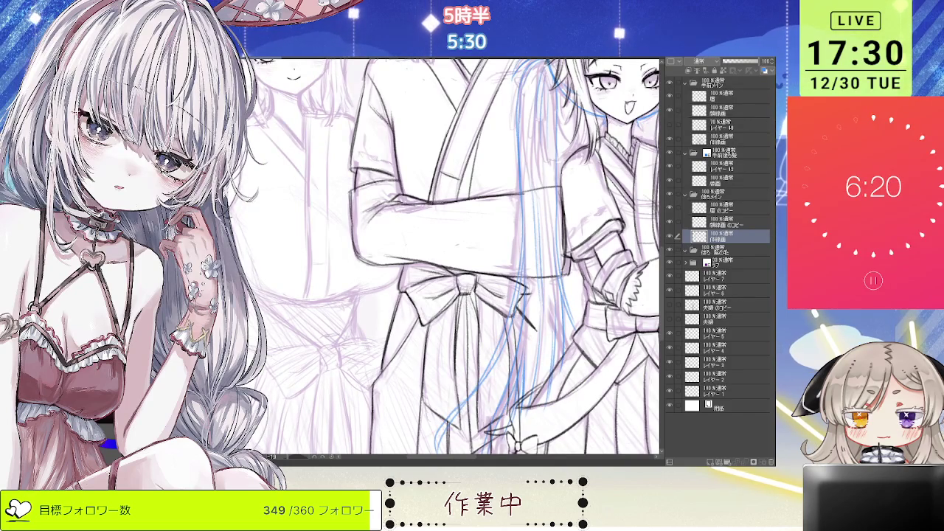
{"action": "scroll", "coordinate": [454, 258], "scroll_direction": "down", "scroll_amount": 2}
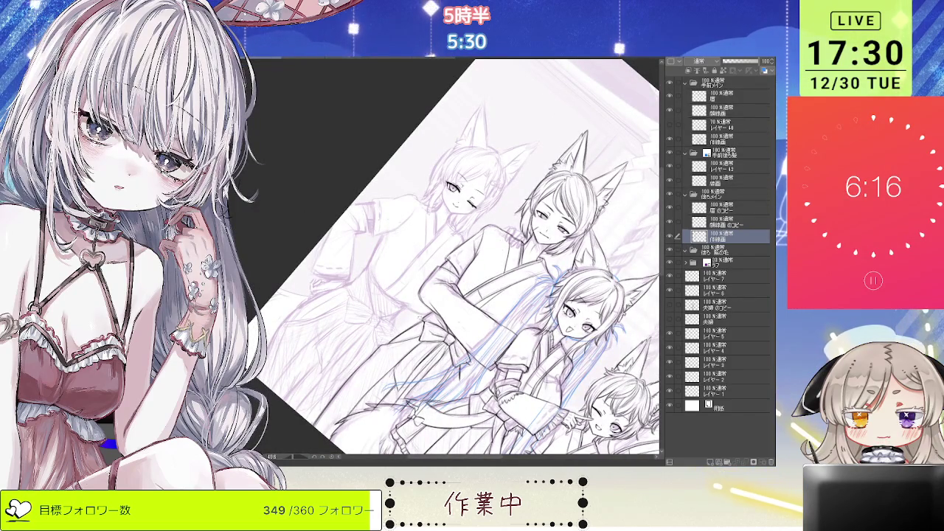
{"action": "scroll", "coordinate": [443, 258], "scroll_direction": "up", "scroll_amount": 1}
{"action": "scroll", "coordinate": [443, 259], "scroll_direction": "up", "scroll_amount": 1}
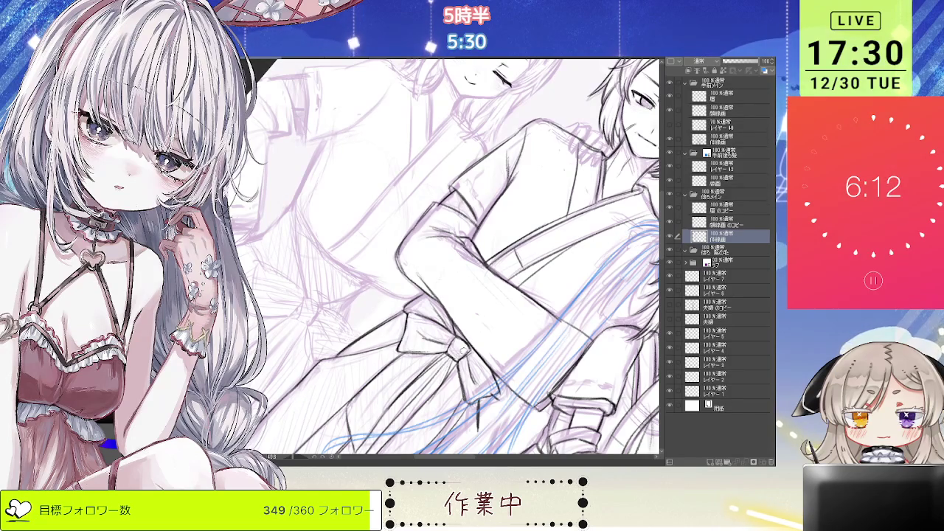
{"action": "scroll", "coordinate": [454, 258], "scroll_direction": "down", "scroll_amount": 1}
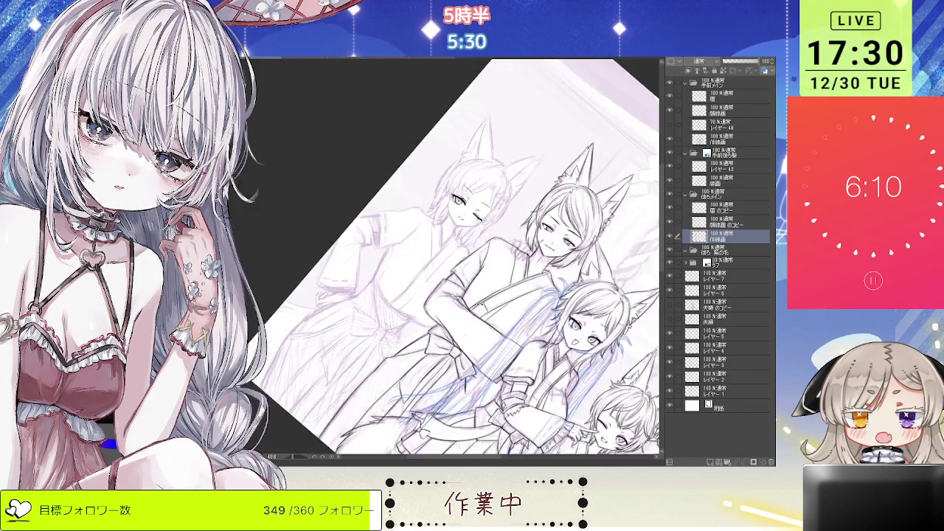
{"action": "scroll", "coordinate": [454, 259], "scroll_direction": "down", "scroll_amount": 1}
{"action": "key", "text": "-"}
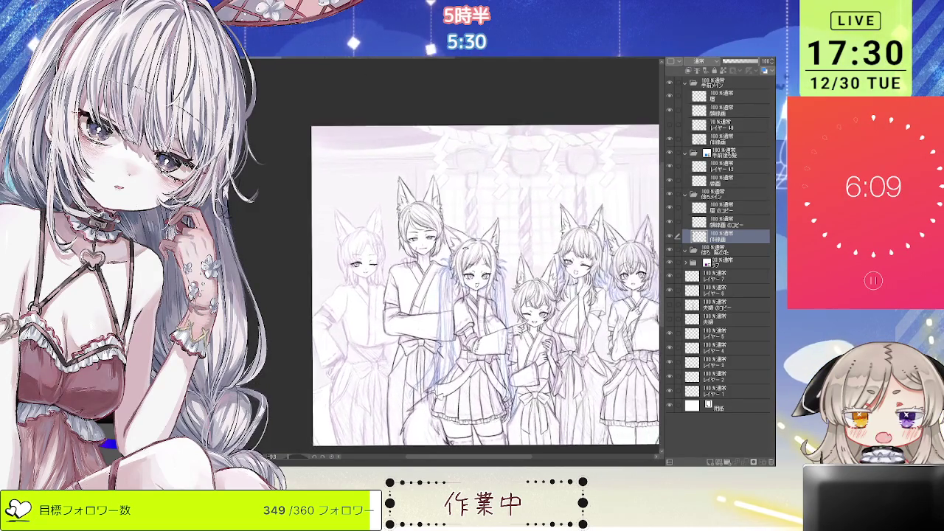
{"action": "scroll", "coordinate": [531, 280], "scroll_direction": "up", "scroll_amount": 2}
{"action": "scroll", "coordinate": [531, 280], "scroll_direction": "up", "scroll_amount": 1}
{"action": "scroll", "coordinate": [532, 280], "scroll_direction": "up", "scroll_amount": 1}
{"action": "scroll", "coordinate": [531, 280], "scroll_direction": "up", "scroll_amount": 1}
{"action": "left_click_drag", "start_coordinate": [531, 279], "coordinate": [483, 227]}
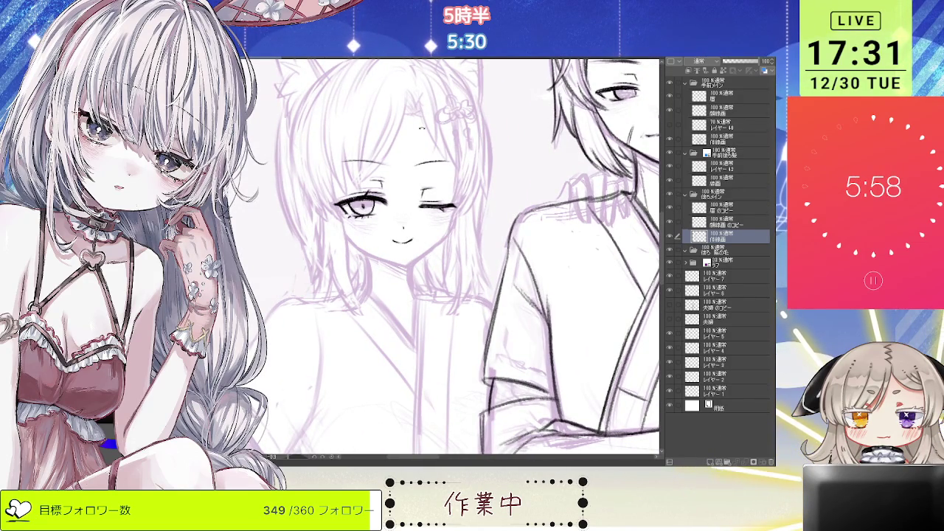
Step: Zoom between both characters and the winking girl's face, mirroring the view to check proportions
{"action": "scroll", "coordinate": [450, 259], "scroll_direction": "up", "scroll_amount": 3}
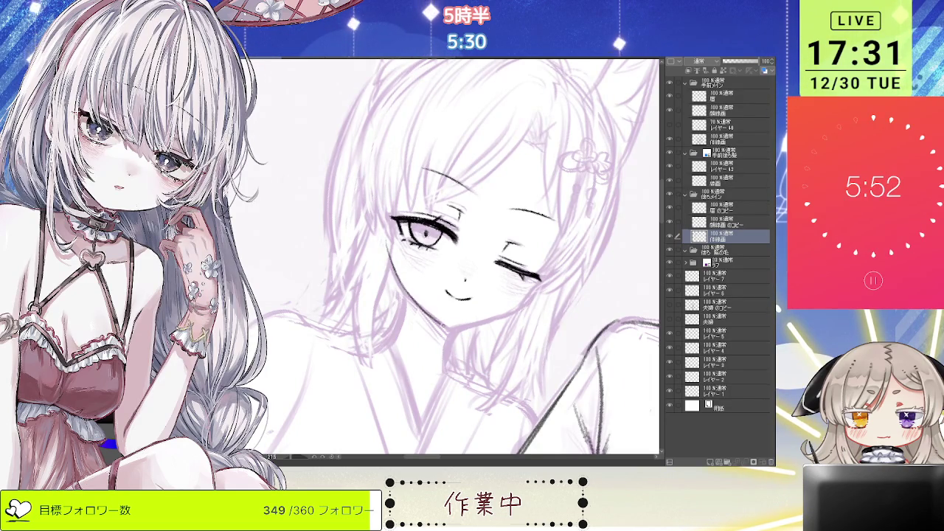
{"action": "scroll", "coordinate": [541, 190], "scroll_direction": "down", "scroll_amount": 5}
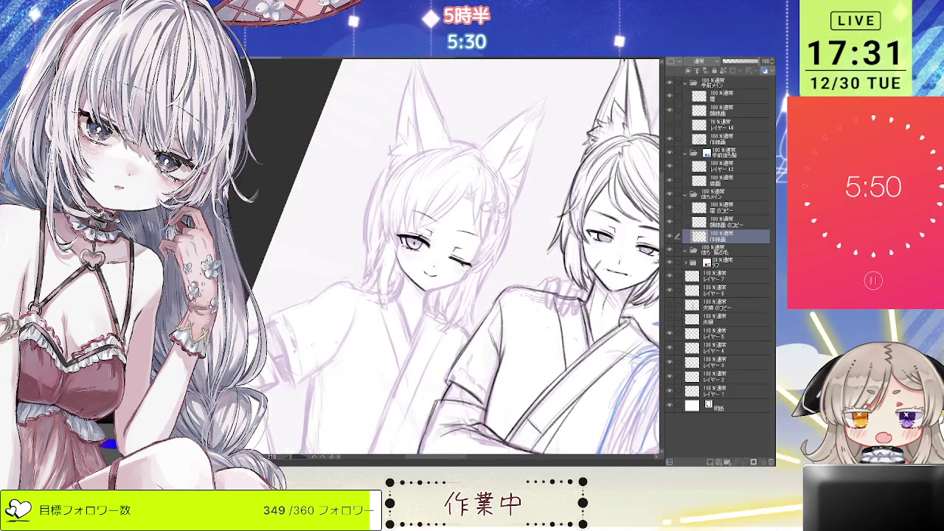
{"action": "scroll", "coordinate": [541, 191], "scroll_direction": "up", "scroll_amount": 5}
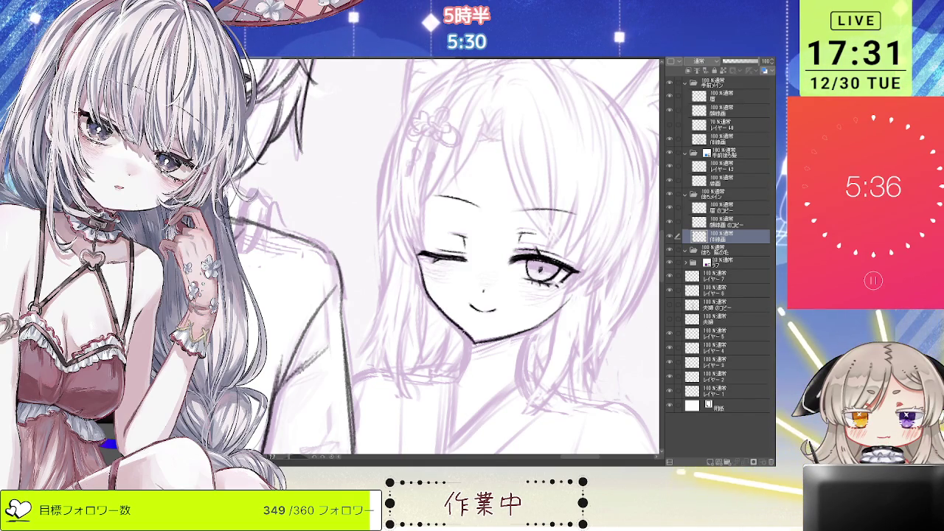
{"action": "key", "text": "ctrl+minus"}
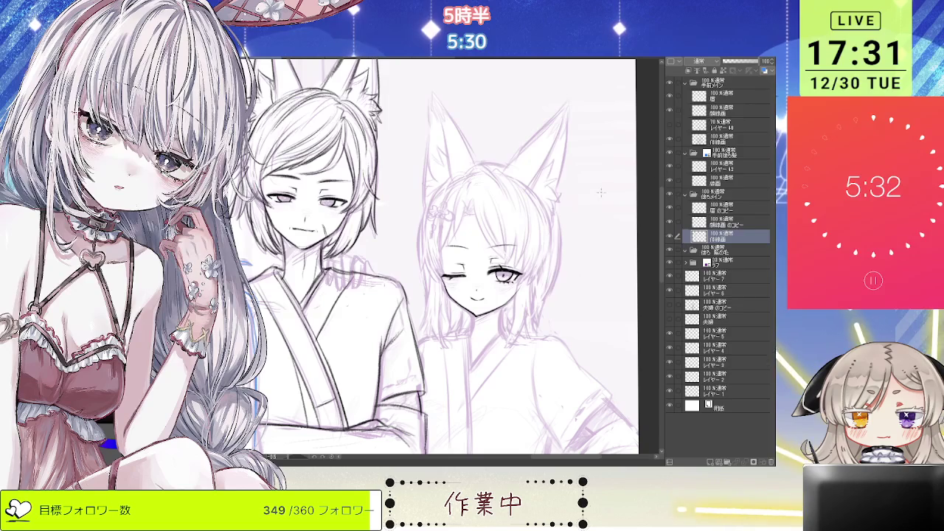
{"action": "key", "text": "h"}
{"action": "key", "text": "ctrl+plus"}
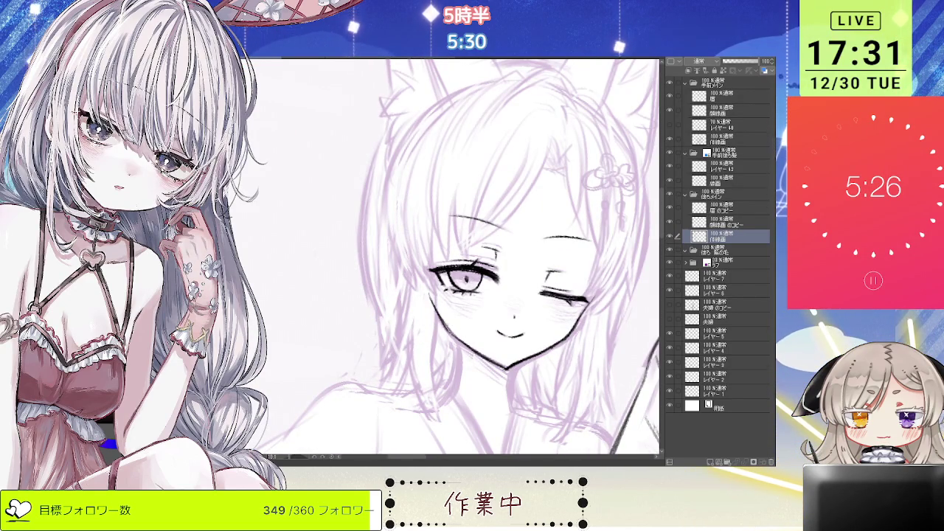
{"action": "key", "text": "ctrl+minus"}
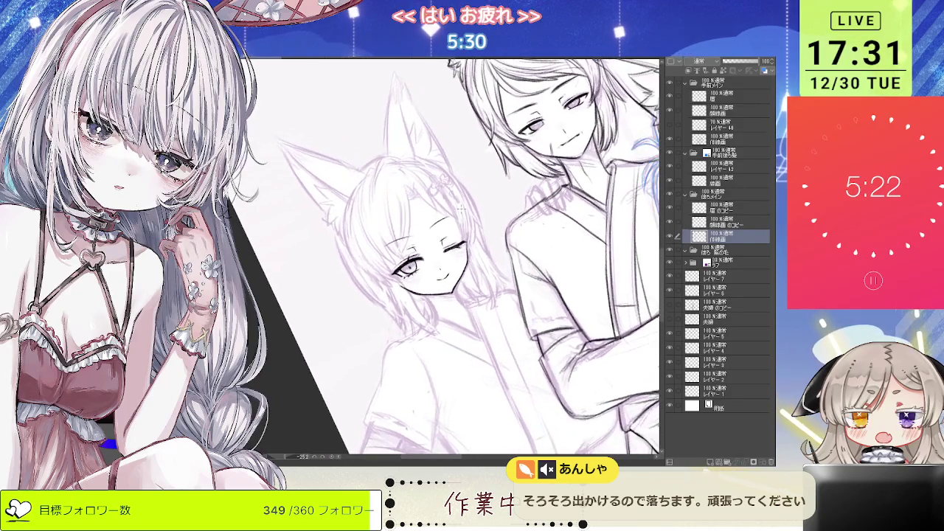
{"action": "key", "text": "ctrl+plus"}
{"action": "key", "text": "ctrl+plus"}
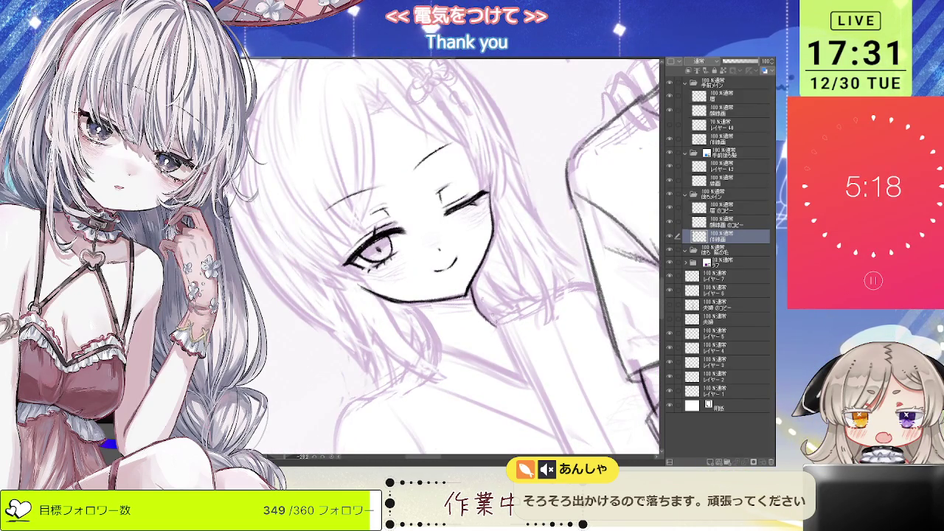
{"action": "key", "text": "ctrl+minus"}
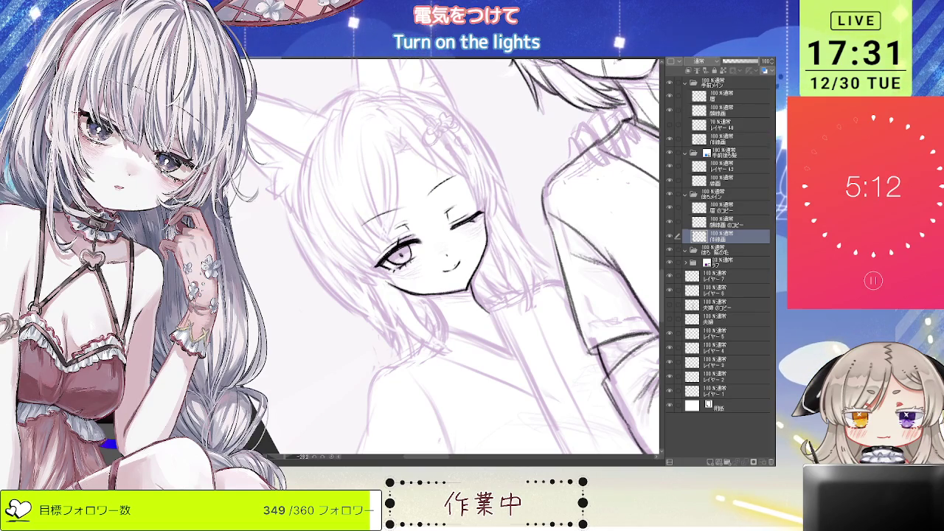
Step: Tilt the canvas and ink the winking girl's bangs, zooming as needed
{"action": "scroll", "coordinate": [431, 292], "scroll_direction": "up", "scroll_amount": 3}
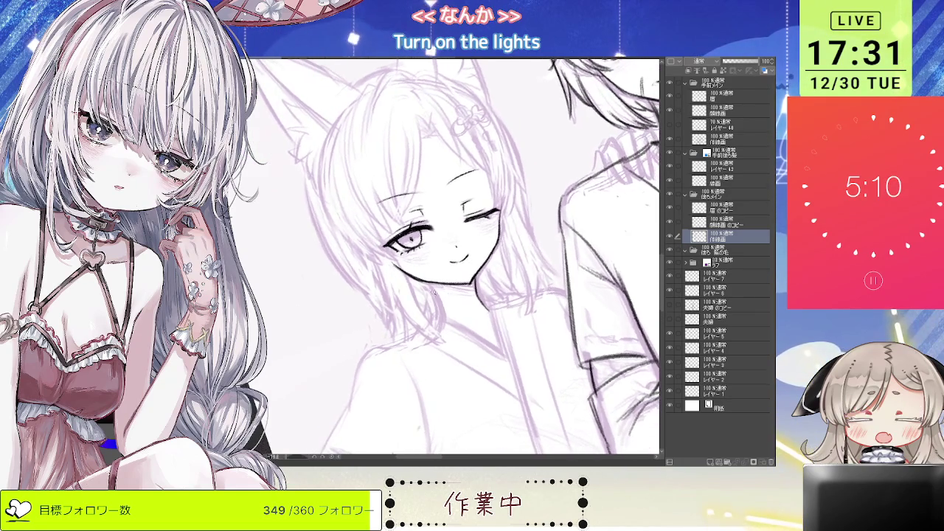
{"action": "left_click_drag", "start_coordinate": [430, 290], "coordinate": [443, 298]}
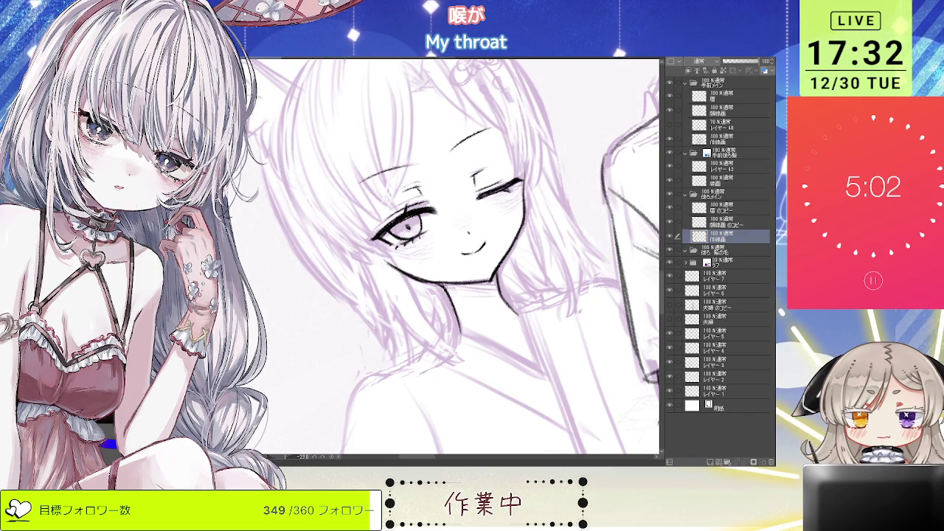
{"action": "scroll", "coordinate": [445, 289], "scroll_direction": "down", "scroll_amount": 5}
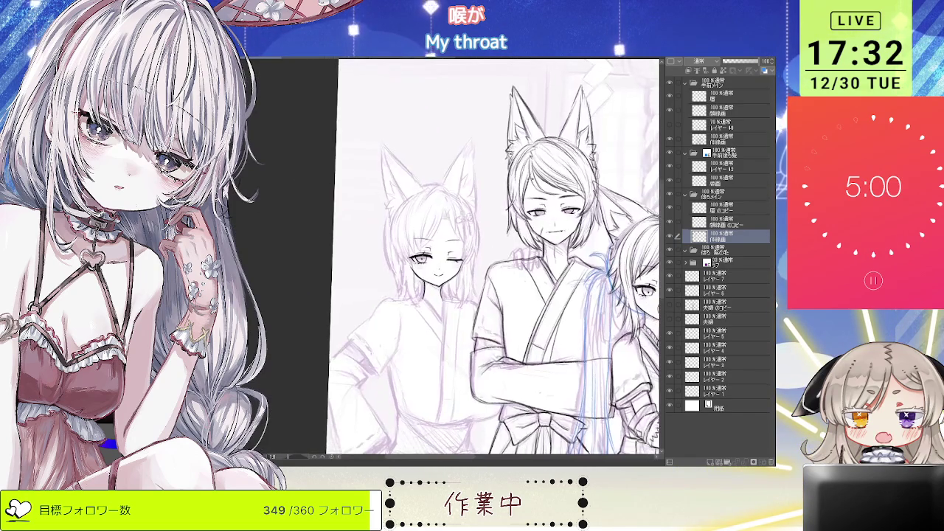
{"action": "scroll", "coordinate": [436, 208], "scroll_direction": "up", "scroll_amount": 2}
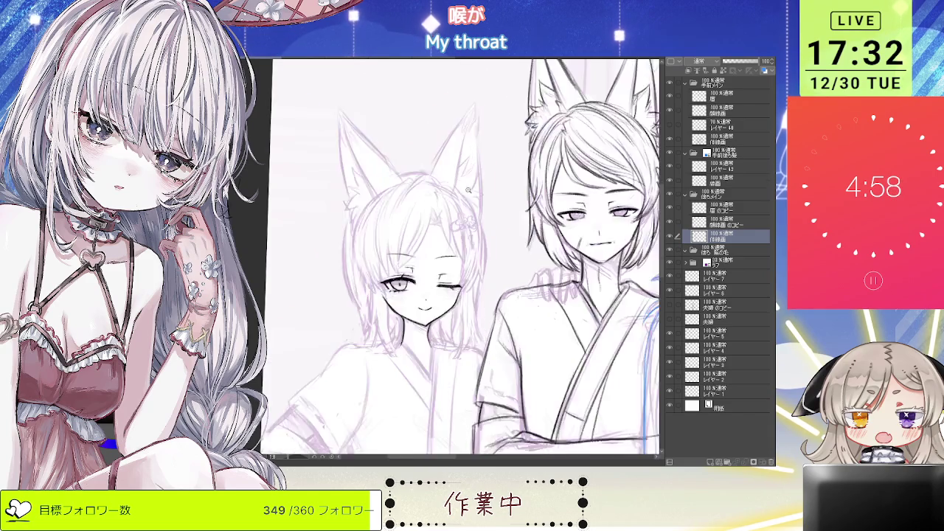
{"action": "scroll", "coordinate": [436, 207], "scroll_direction": "up", "scroll_amount": 2}
{"action": "scroll", "coordinate": [436, 207], "scroll_direction": "up", "scroll_amount": 1}
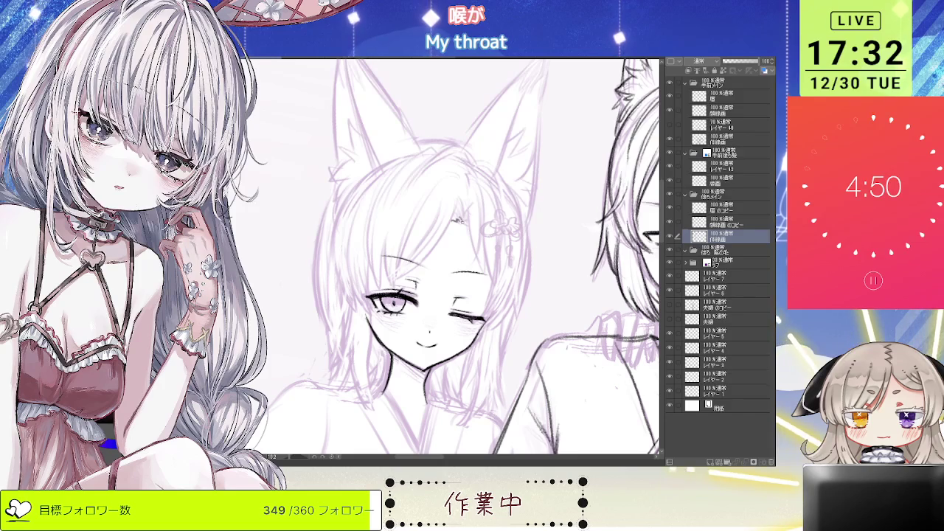
{"action": "scroll", "coordinate": [436, 208], "scroll_direction": "down", "scroll_amount": 3}
{"action": "scroll", "coordinate": [454, 187], "scroll_direction": "up", "scroll_amount": 2}
{"action": "scroll", "coordinate": [454, 188], "scroll_direction": "up", "scroll_amount": 1}
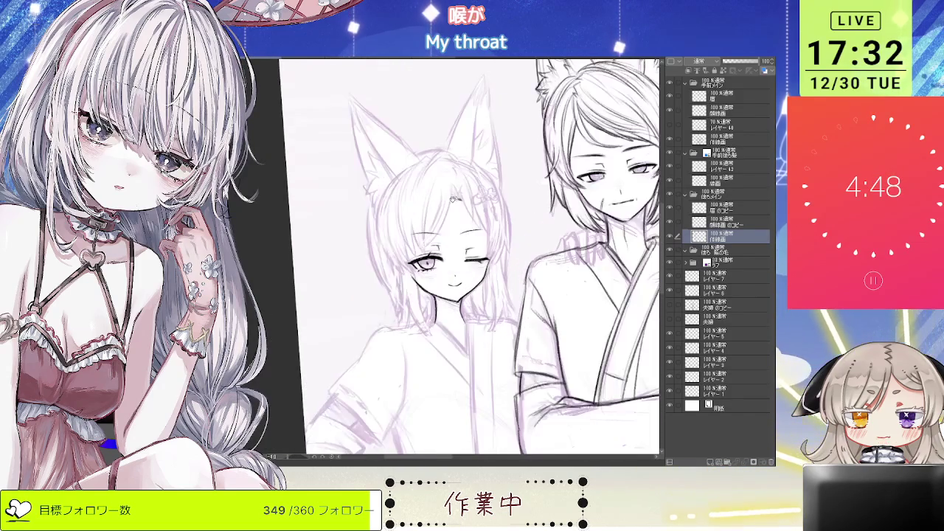
{"action": "scroll", "coordinate": [454, 188], "scroll_direction": "up", "scroll_amount": 1}
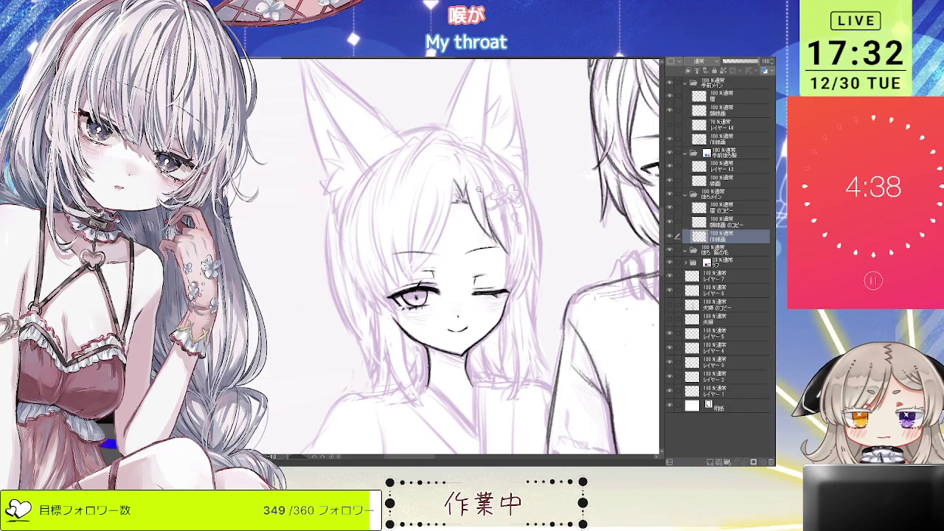
{"action": "scroll", "coordinate": [465, 171], "scroll_direction": "down", "scroll_amount": 3}
{"action": "scroll", "coordinate": [466, 171], "scroll_direction": "up", "scroll_amount": 3}
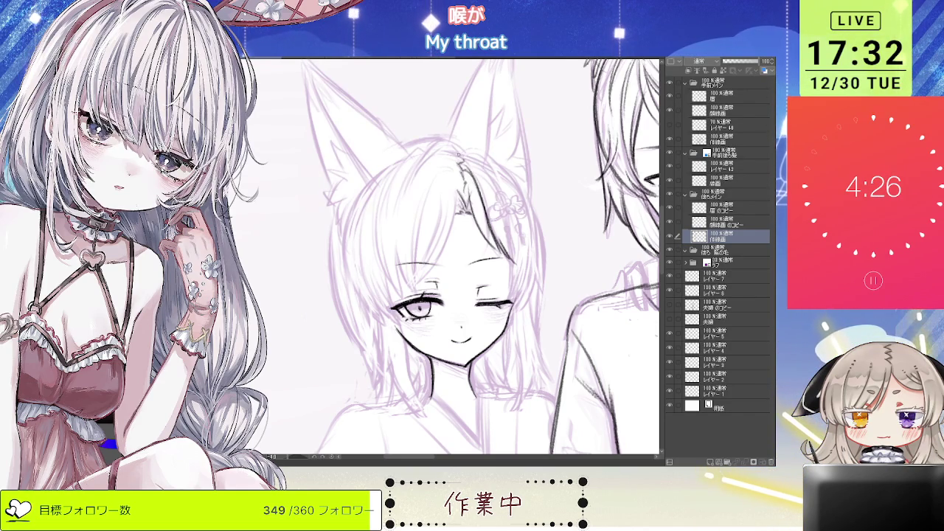
Step: Re-tilt and mirror the view to check her face's balance, then show the whole group
{"action": "key", "text": "ctrl+minus"}
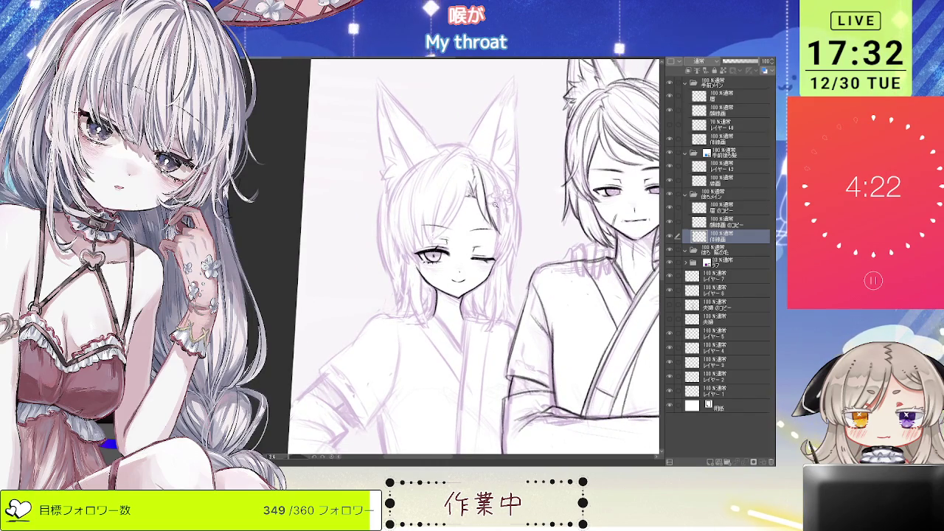
{"action": "key", "text": "ctrl+plus"}
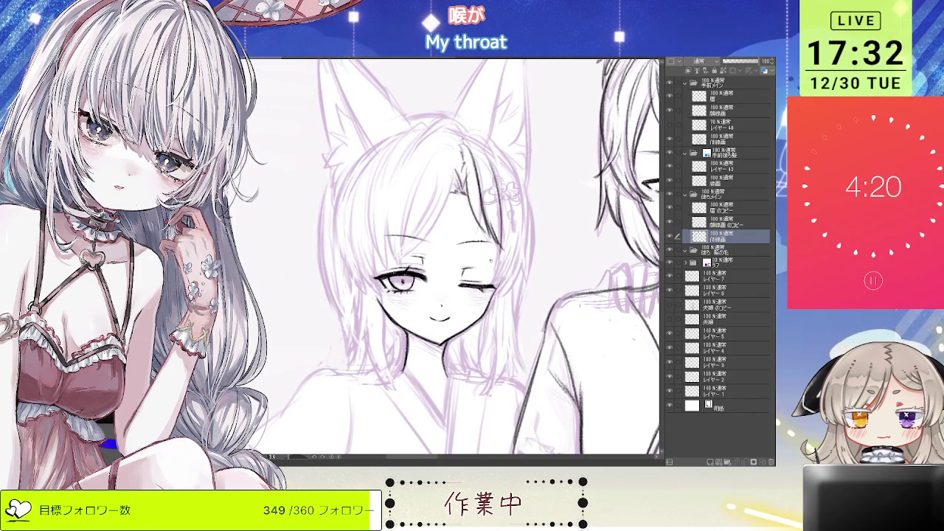
{"action": "left_click_drag", "start_coordinate": [530, 126], "coordinate": [461, 168]}
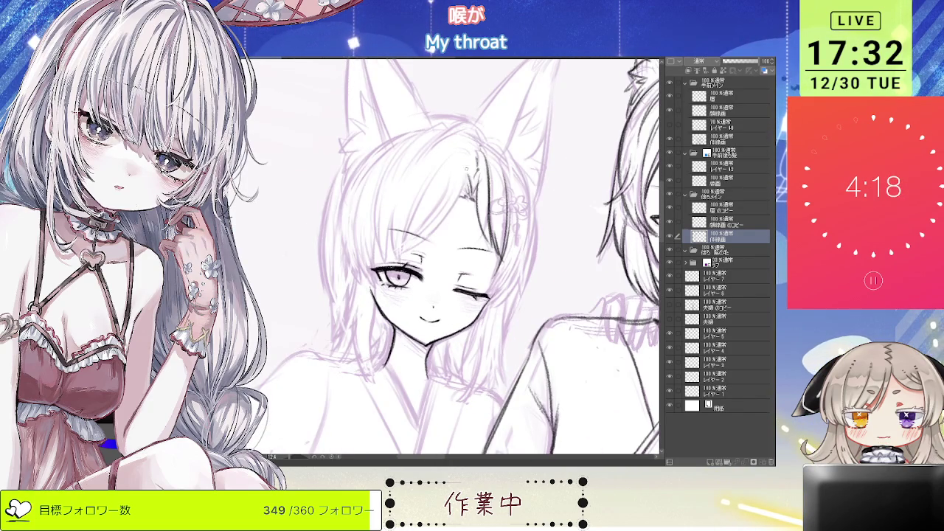
{"action": "key", "text": "h"}
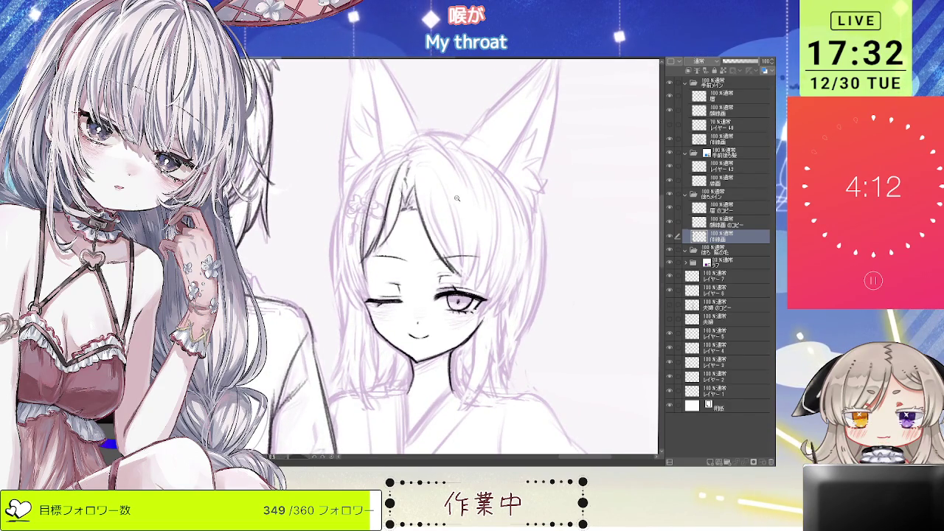
{"action": "scroll", "coordinate": [457, 195], "scroll_direction": "down", "scroll_amount": 1}
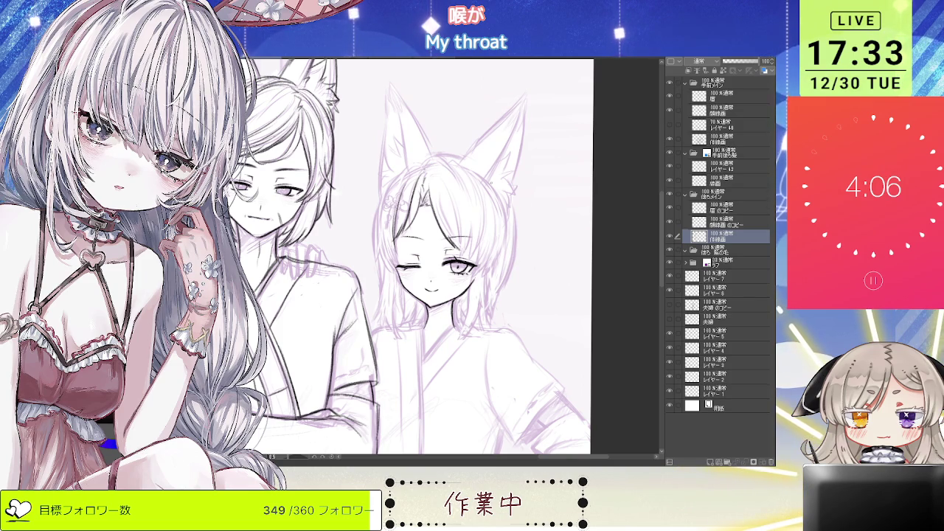
{"action": "scroll", "coordinate": [458, 222], "scroll_direction": "up", "scroll_amount": 2}
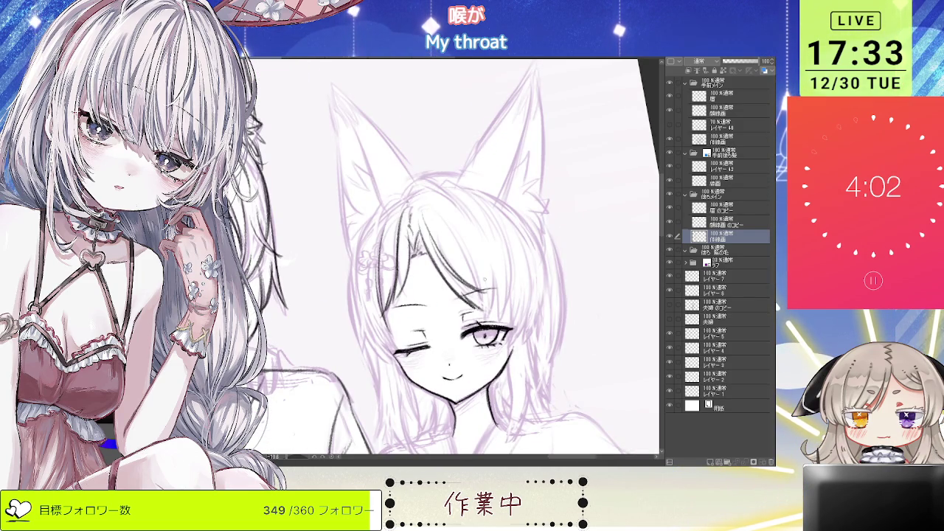
{"action": "left_click_drag", "start_coordinate": [482, 305], "coordinate": [461, 243]}
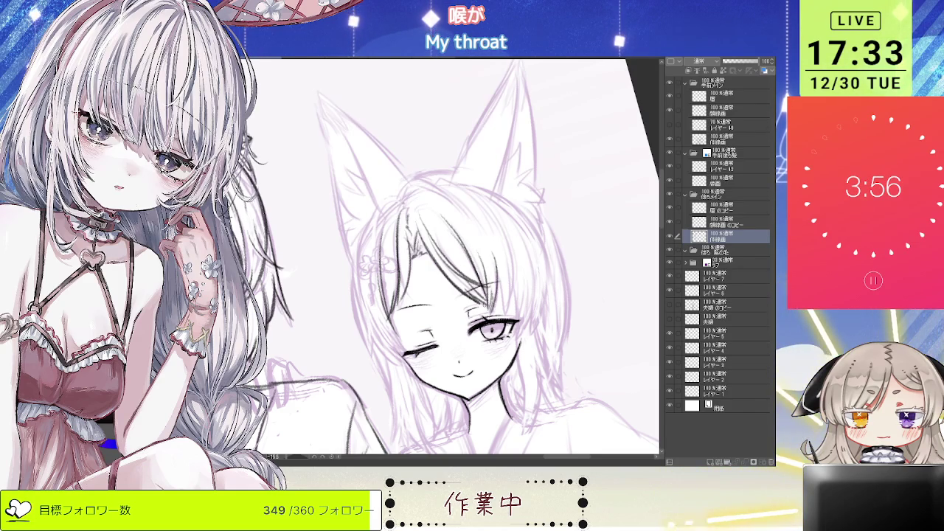
{"action": "key", "text": "ctrl+0"}
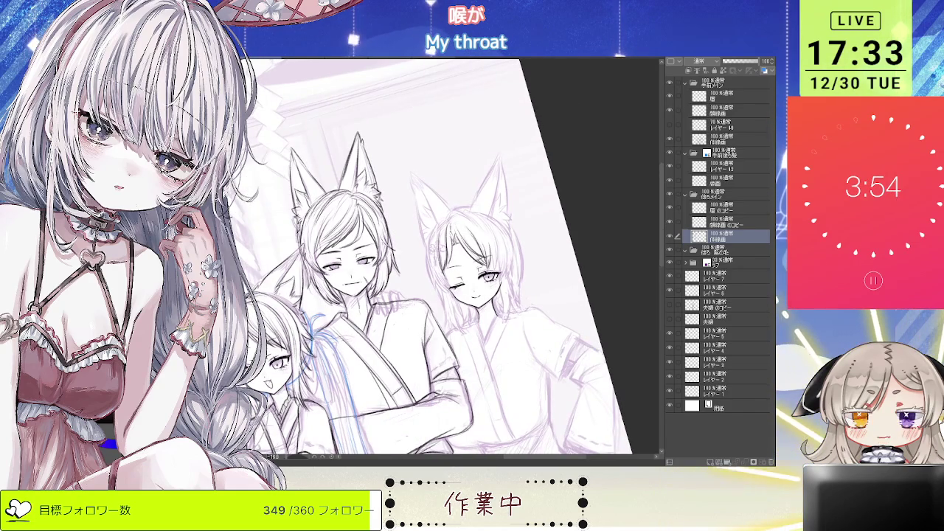
Step: Flip the view back to normal and rotate in close on the winking fox girl
{"action": "key", "text": "ctrl+0"}
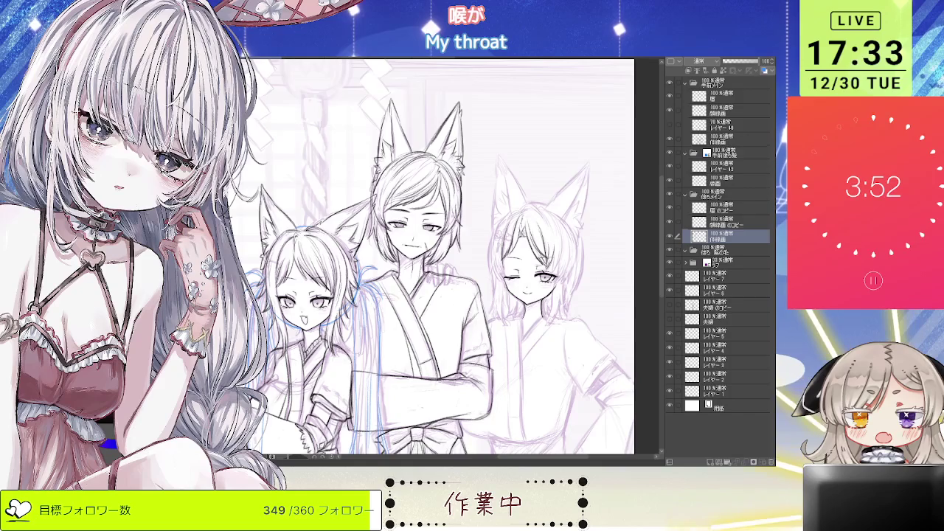
{"action": "key", "text": "h"}
{"action": "key", "text": "ctrl+plus"}
{"action": "scroll", "coordinate": [461, 235], "scroll_direction": "up", "scroll_amount": 3}
{"action": "left_click_drag", "start_coordinate": [443, 236], "coordinate": [426, 242]}
{"action": "scroll", "coordinate": [426, 242], "scroll_direction": "up", "scroll_amount": 2}
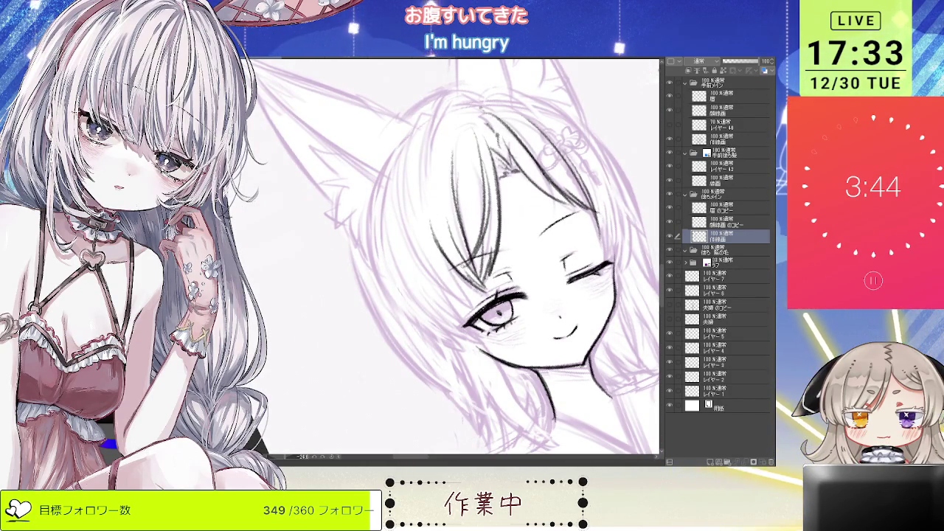
{"action": "key", "text": "asciicircum"}
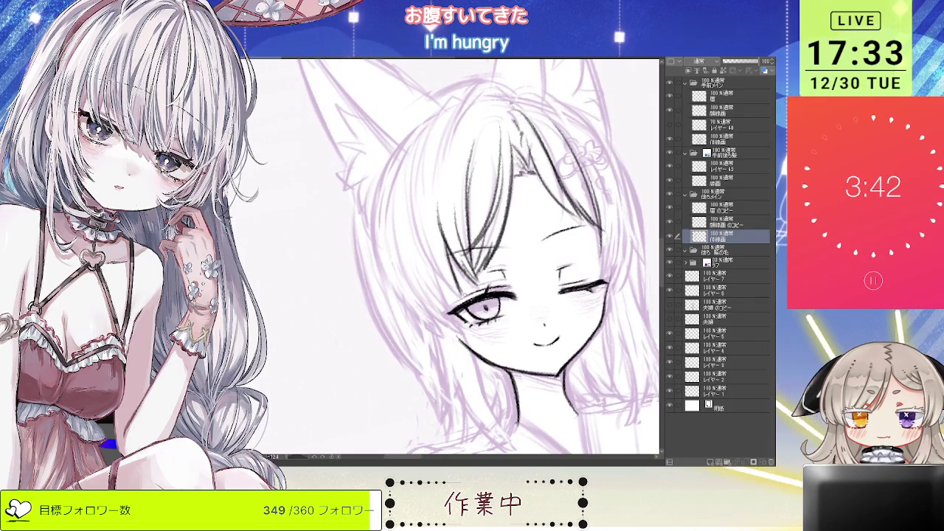
Step: Ink dark strands down the sides of her hair, rotating the view between strokes
{"action": "key", "text": "minus"}
{"action": "mouse_move", "coordinate": [437, 221]}
{"action": "left_mouse_down"}
{"action": "mouse_move", "coordinate": [396, 143]}
{"action": "mouse_move", "coordinate": [402, 208]}
{"action": "mouse_move", "coordinate": [450, 200]}
{"action": "left_mouse_up"}
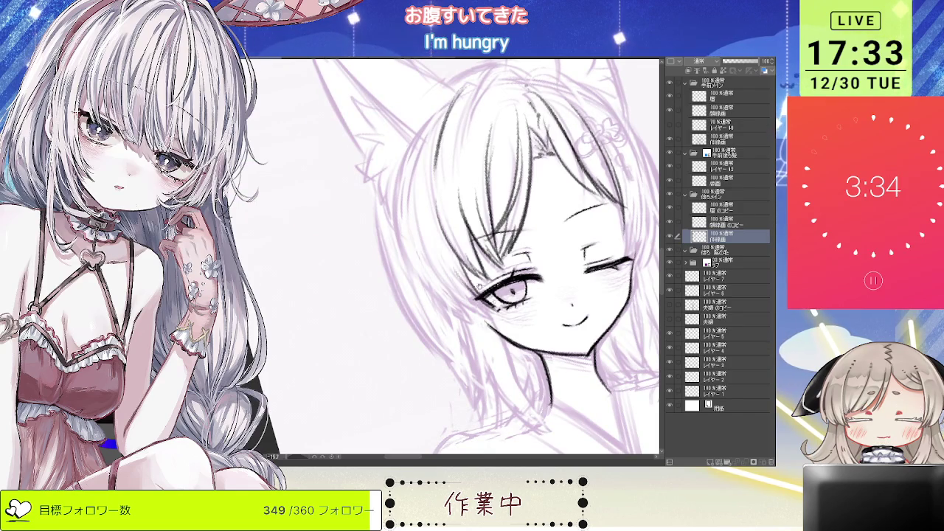
{"action": "left_click_drag", "start_coordinate": [464, 273], "coordinate": [442, 259]}
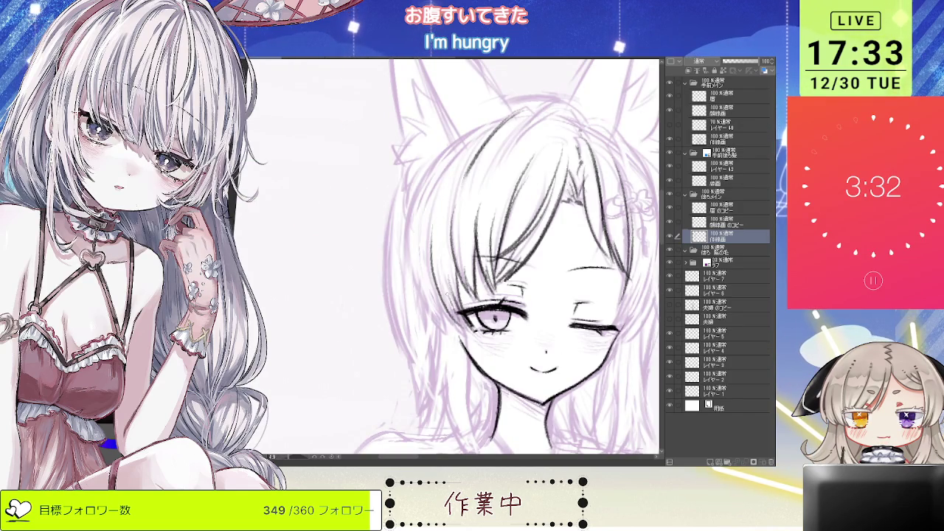
{"action": "left_click_drag", "start_coordinate": [480, 213], "coordinate": [413, 221]}
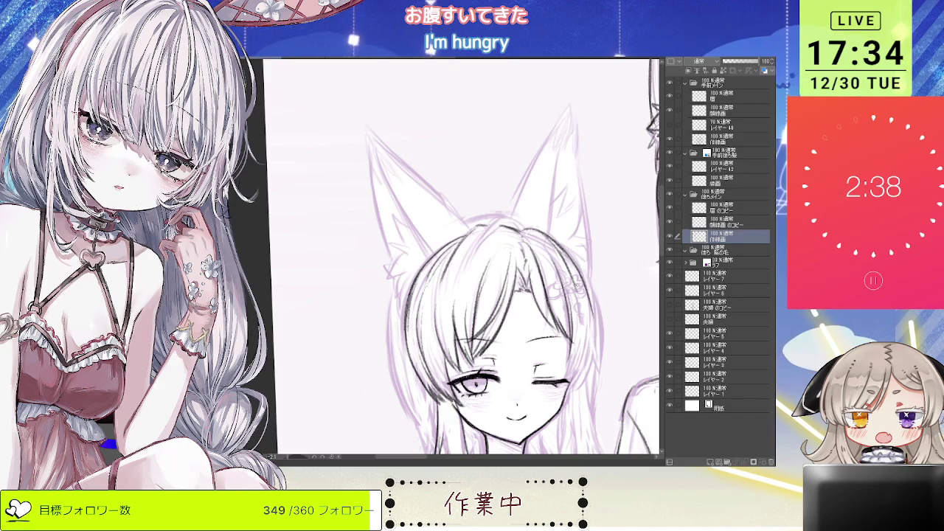
{"action": "left_click_drag", "start_coordinate": [553, 238], "coordinate": [545, 196]}
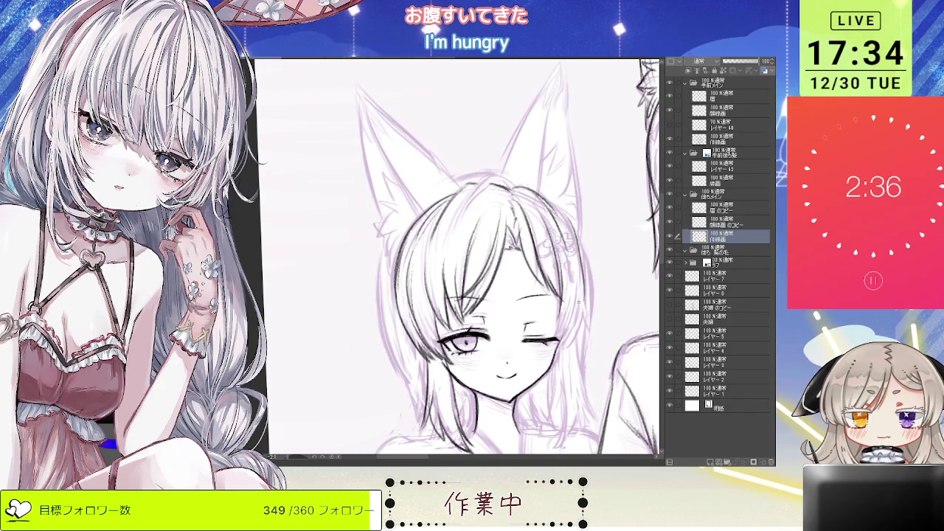
{"action": "left_click_drag", "start_coordinate": [579, 294], "coordinate": [590, 330]}
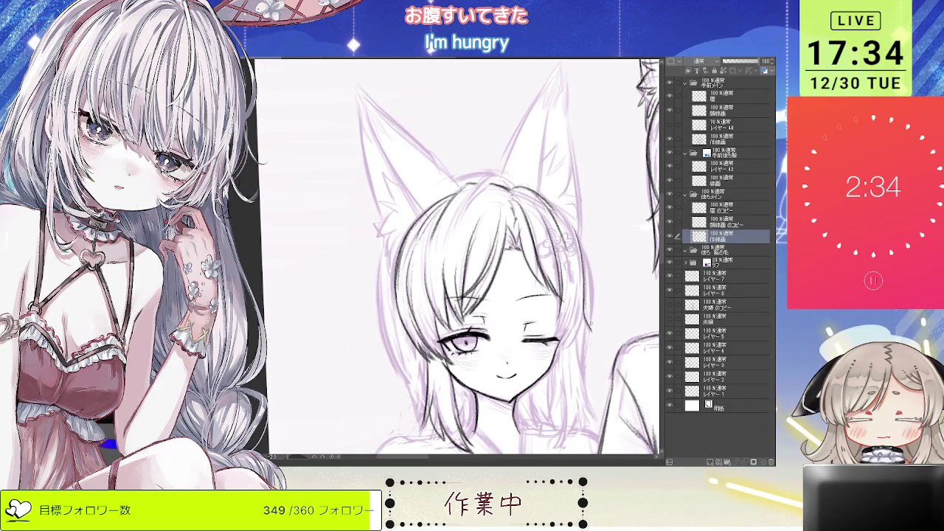
{"action": "scroll", "coordinate": [571, 218], "scroll_direction": "down", "scroll_amount": 1}
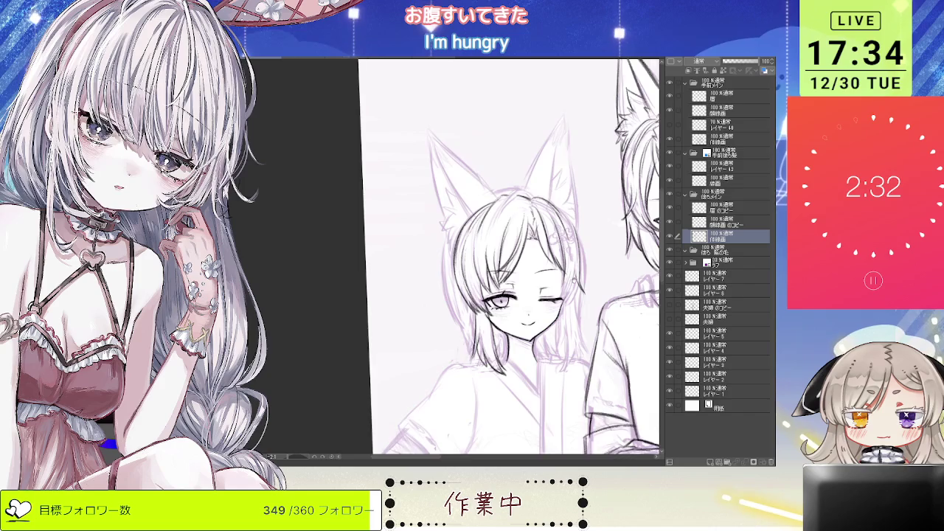
Step: Zoom in and rotate the view upright to ink the winking girl's face over the sketch
{"action": "scroll", "coordinate": [600, 273], "scroll_direction": "down", "scroll_amount": 1}
{"action": "scroll", "coordinate": [599, 273], "scroll_direction": "down", "scroll_amount": 1}
{"action": "scroll", "coordinate": [599, 273], "scroll_direction": "down", "scroll_amount": 1}
{"action": "scroll", "coordinate": [599, 273], "scroll_direction": "down", "scroll_amount": 1}
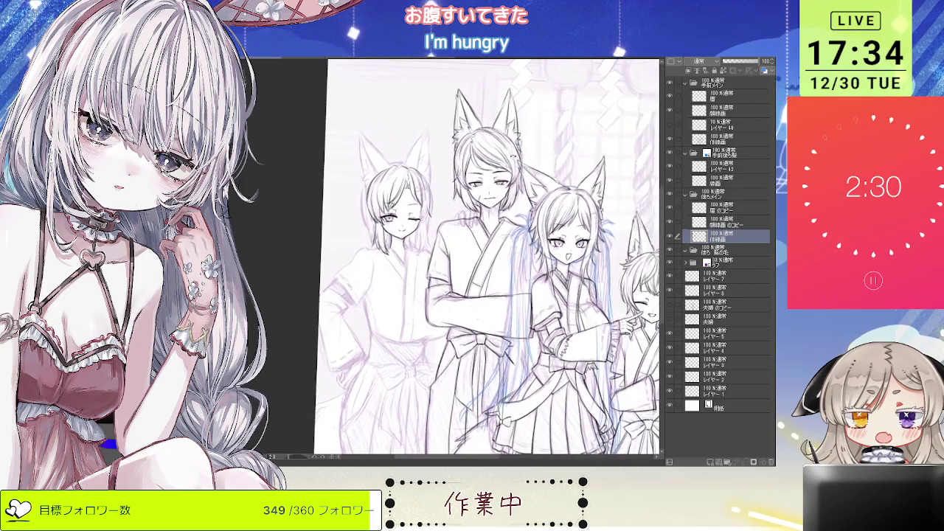
{"action": "scroll", "coordinate": [517, 265], "scroll_direction": "down", "scroll_amount": 1}
{"action": "scroll", "coordinate": [517, 266], "scroll_direction": "down", "scroll_amount": 1}
{"action": "scroll", "coordinate": [516, 265], "scroll_direction": "up", "scroll_amount": 1}
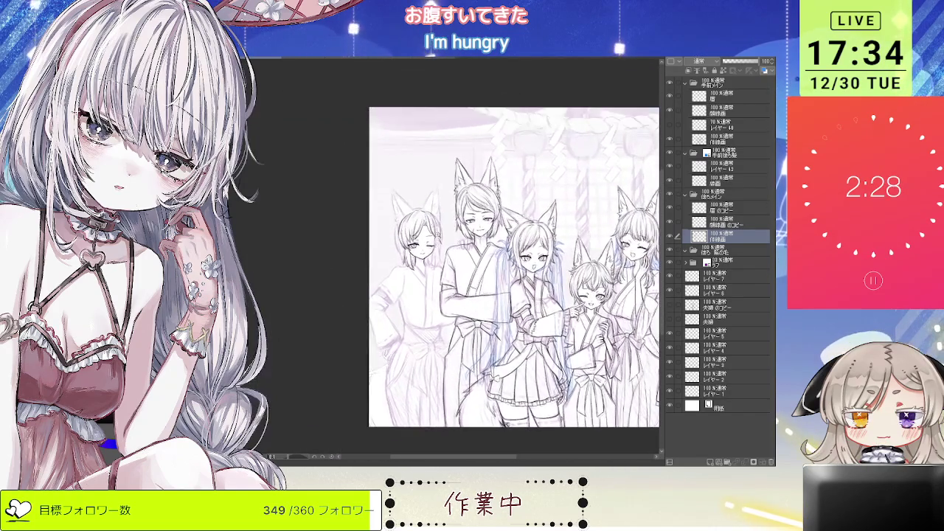
{"action": "scroll", "coordinate": [443, 210], "scroll_direction": "up", "scroll_amount": 2}
{"action": "scroll", "coordinate": [443, 210], "scroll_direction": "up", "scroll_amount": 1}
{"action": "scroll", "coordinate": [442, 210], "scroll_direction": "up", "scroll_amount": 1}
{"action": "scroll", "coordinate": [409, 233], "scroll_direction": "up", "scroll_amount": 1}
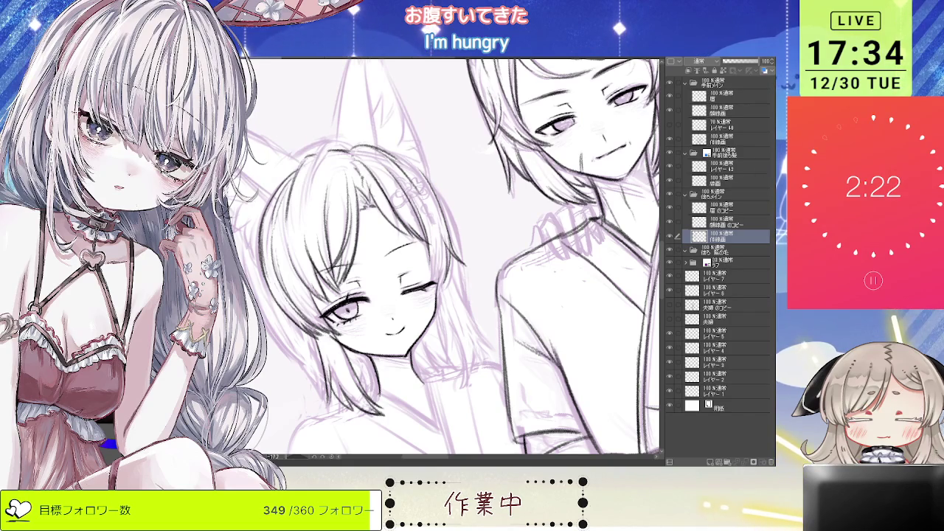
{"action": "left_click_drag", "start_coordinate": [443, 258], "coordinate": [472, 251]}
{"action": "scroll", "coordinate": [403, 251], "scroll_direction": "up", "scroll_amount": 1}
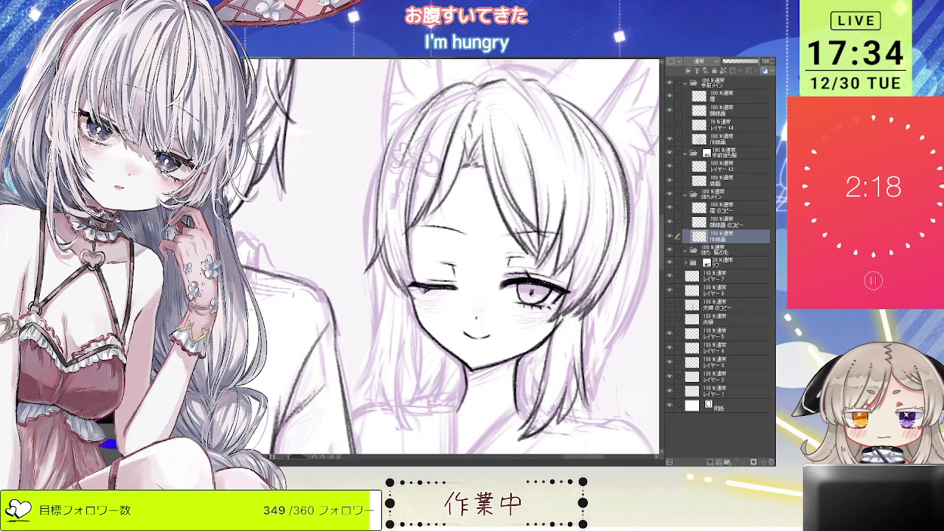
{"action": "scroll", "coordinate": [406, 253], "scroll_direction": "down", "scroll_amount": 2}
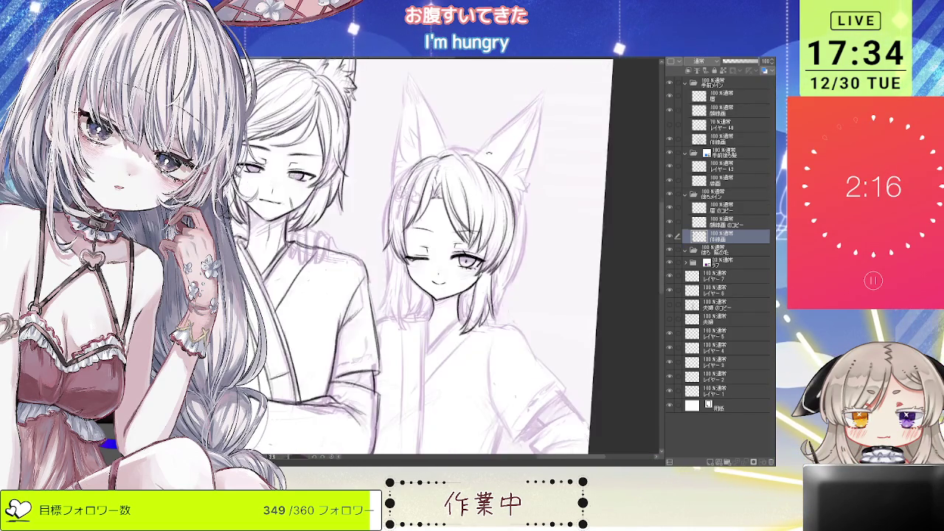
Step: Ink the winking girl's hair in clean dark lines, then fit the whole drawing into view
{"action": "left_click_drag", "start_coordinate": [414, 272], "coordinate": [417, 277]}
{"action": "scroll", "coordinate": [417, 279], "scroll_direction": "up", "scroll_amount": 2}
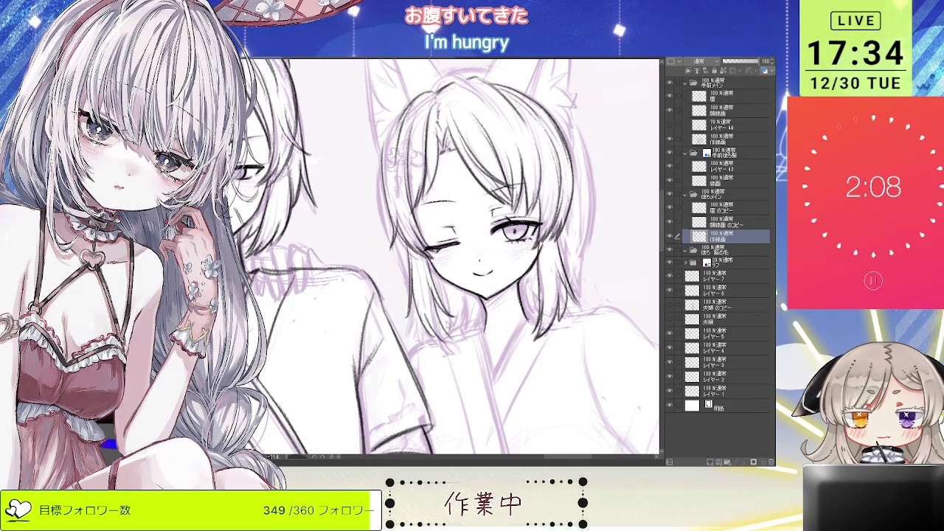
{"action": "scroll", "coordinate": [431, 292], "scroll_direction": "up", "scroll_amount": 1}
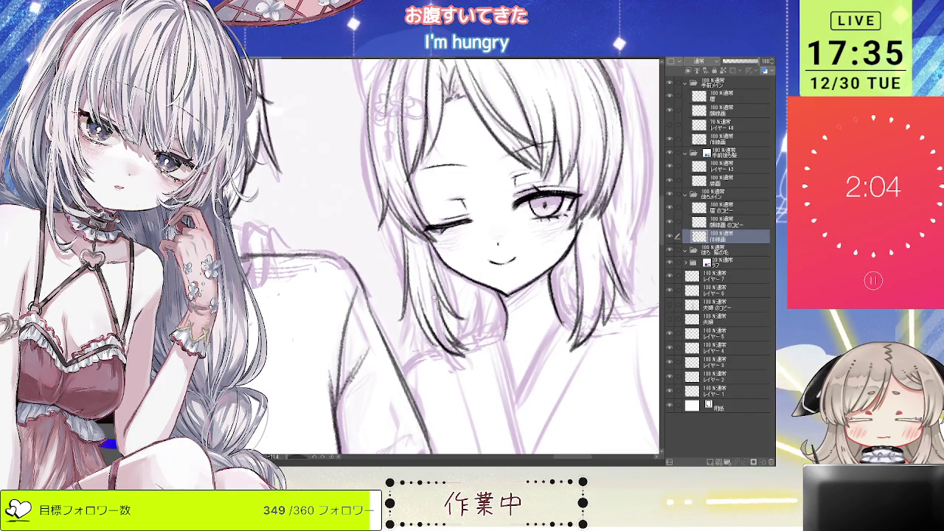
{"action": "scroll", "coordinate": [502, 243], "scroll_direction": "down", "scroll_amount": 1}
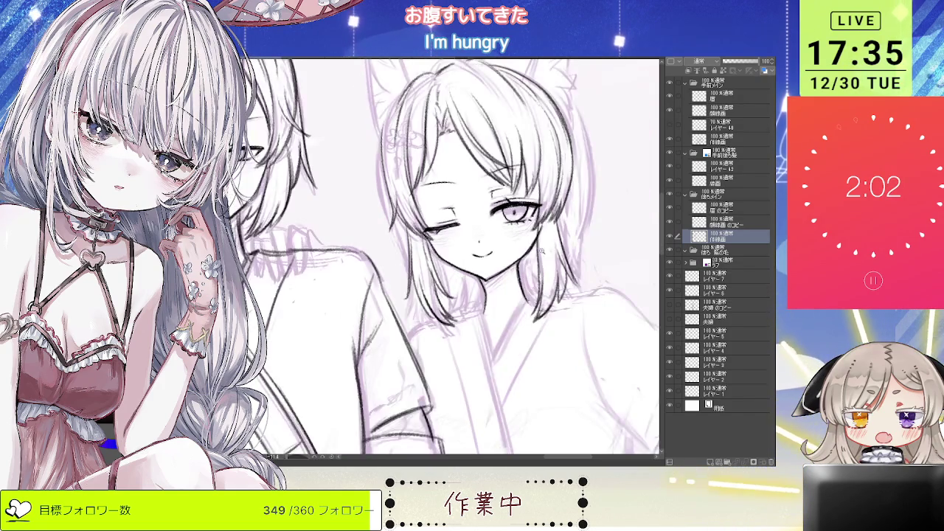
{"action": "scroll", "coordinate": [502, 243], "scroll_direction": "down", "scroll_amount": 1}
{"action": "scroll", "coordinate": [501, 243], "scroll_direction": "down", "scroll_amount": 2}
{"action": "scroll", "coordinate": [502, 243], "scroll_direction": "down", "scroll_amount": 1}
{"action": "scroll", "coordinate": [504, 202], "scroll_direction": "up", "scroll_amount": 4}
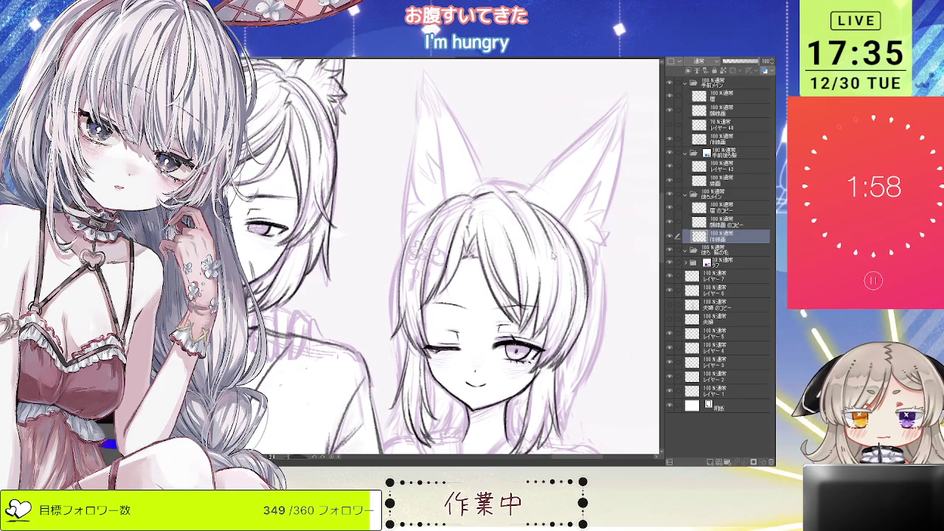
{"action": "scroll", "coordinate": [454, 254], "scroll_direction": "up", "scroll_amount": 1}
{"action": "scroll", "coordinate": [453, 255], "scroll_direction": "up", "scroll_amount": 1}
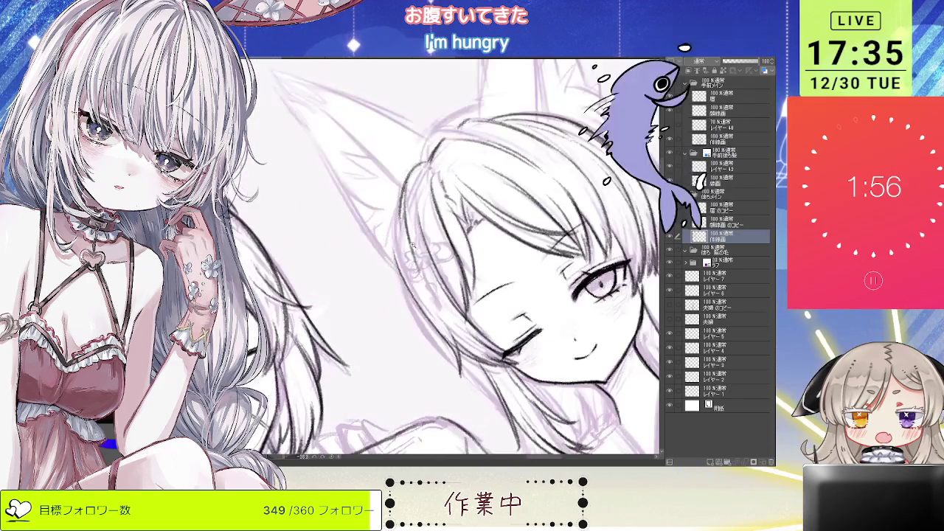
{"action": "scroll", "coordinate": [454, 255], "scroll_direction": "up", "scroll_amount": 1}
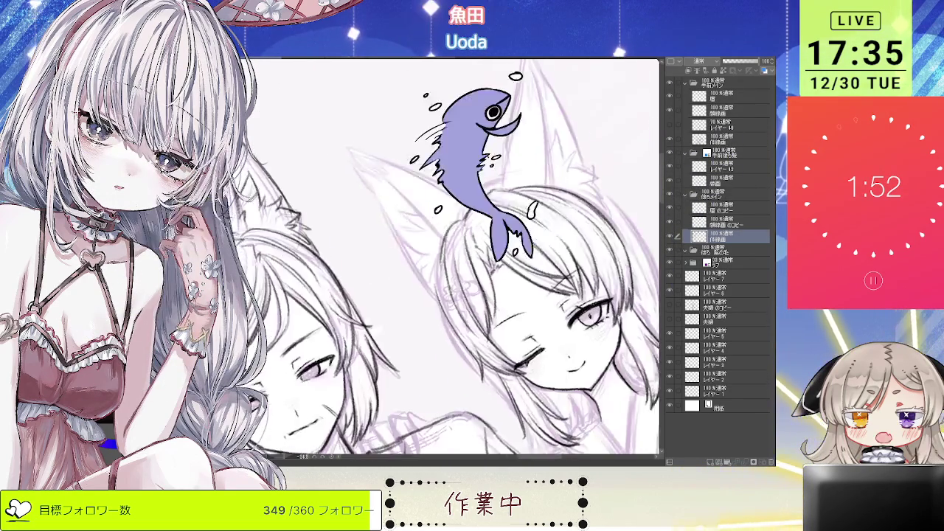
{"action": "key", "text": "ctrl+0"}
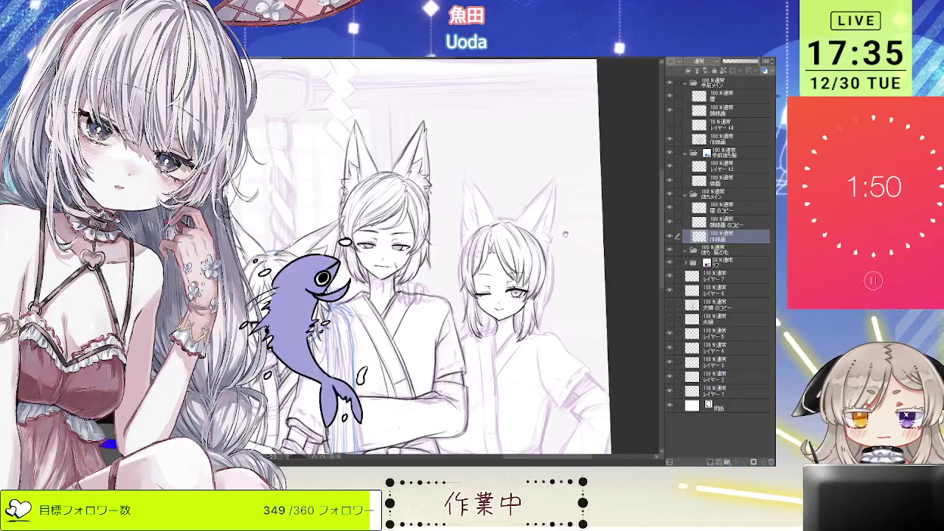
Step: Mirror the canvas and refine the winking girl's hair lines with the pen
{"action": "key", "text": "h"}
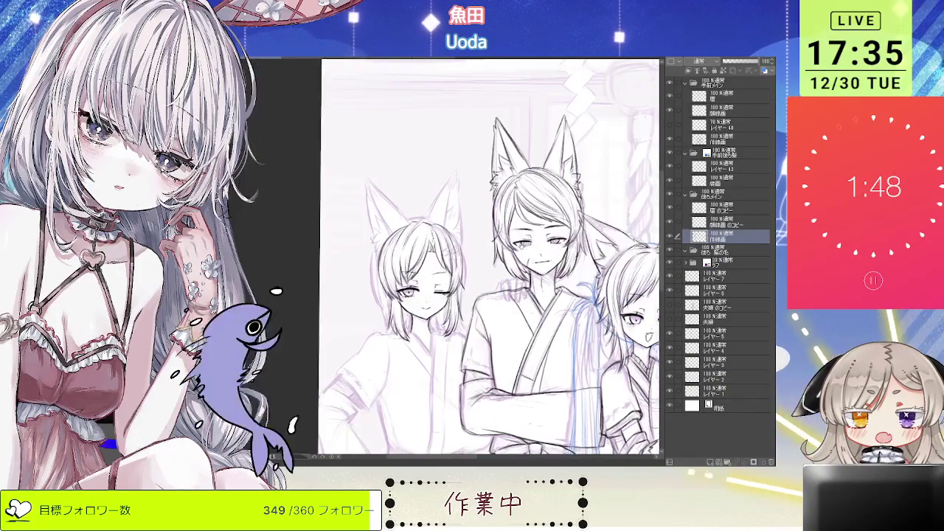
{"action": "scroll", "coordinate": [347, 273], "scroll_direction": "up", "scroll_amount": 2}
{"action": "scroll", "coordinate": [347, 273], "scroll_direction": "up", "scroll_amount": 2}
{"action": "scroll", "coordinate": [347, 273], "scroll_direction": "up", "scroll_amount": 2}
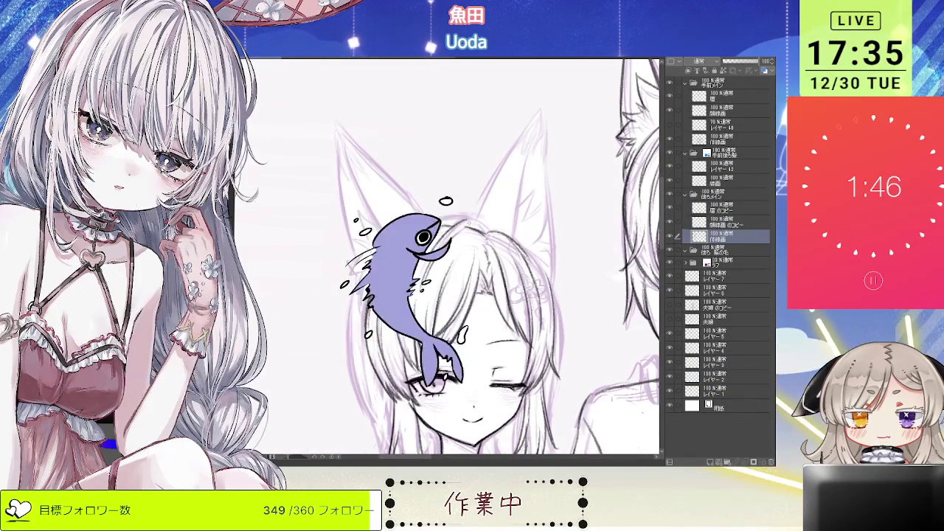
{"action": "scroll", "coordinate": [469, 219], "scroll_direction": "up", "scroll_amount": 1}
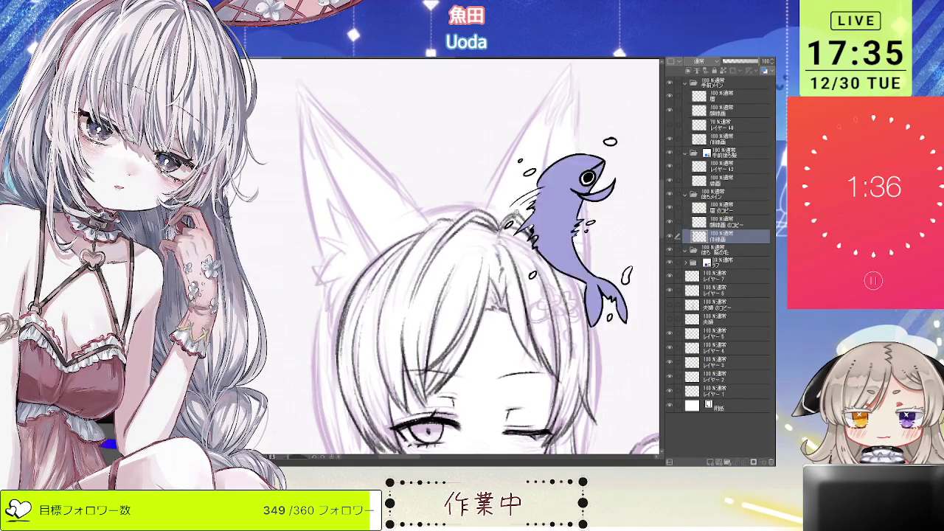
{"action": "scroll", "coordinate": [518, 224], "scroll_direction": "down", "scroll_amount": 3}
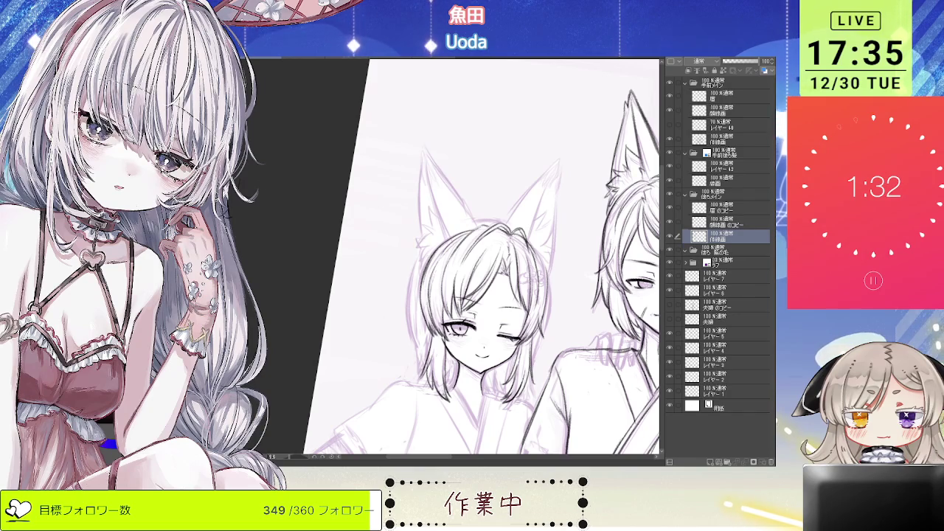
{"action": "scroll", "coordinate": [480, 259], "scroll_direction": "up", "scroll_amount": 3}
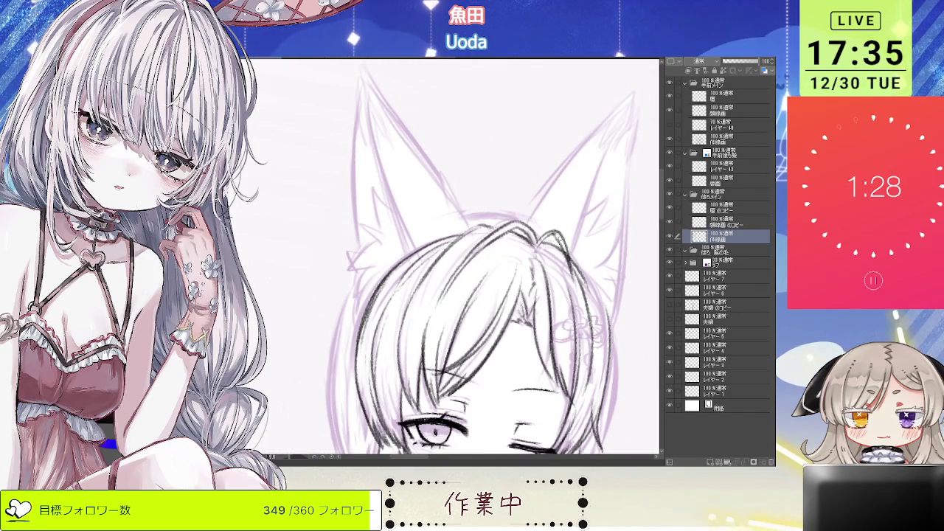
{"action": "scroll", "coordinate": [461, 258], "scroll_direction": "down", "scroll_amount": 2}
{"action": "scroll", "coordinate": [461, 258], "scroll_direction": "down", "scroll_amount": 2}
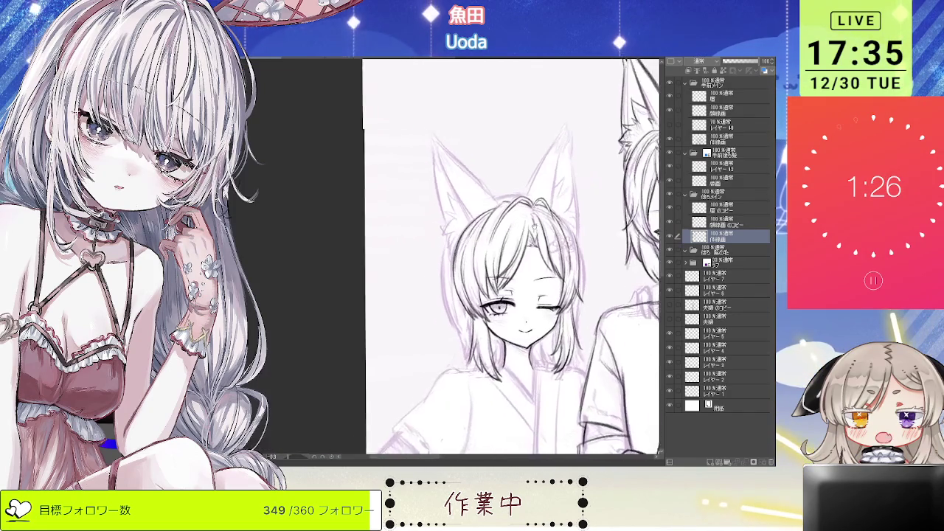
{"action": "scroll", "coordinate": [461, 258], "scroll_direction": "up", "scroll_amount": 2}
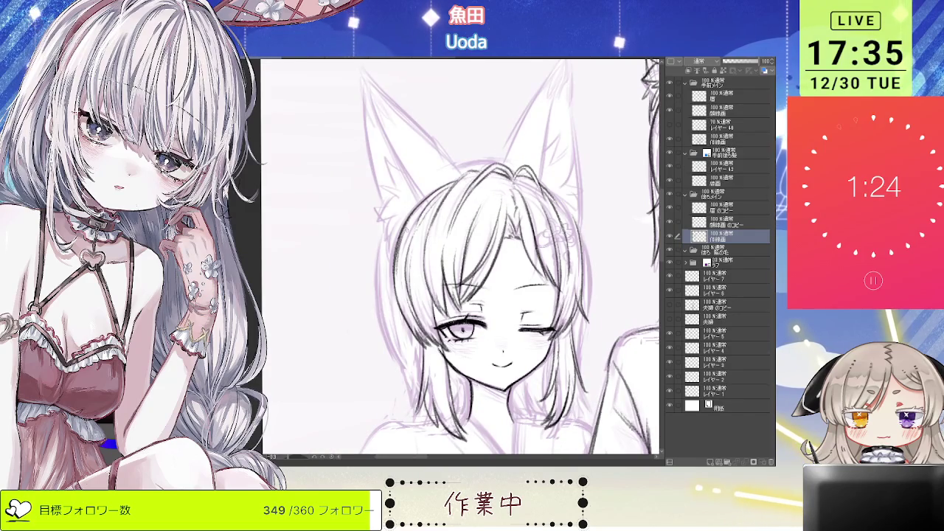
{"action": "scroll", "coordinate": [480, 258], "scroll_direction": "down", "scroll_amount": 2}
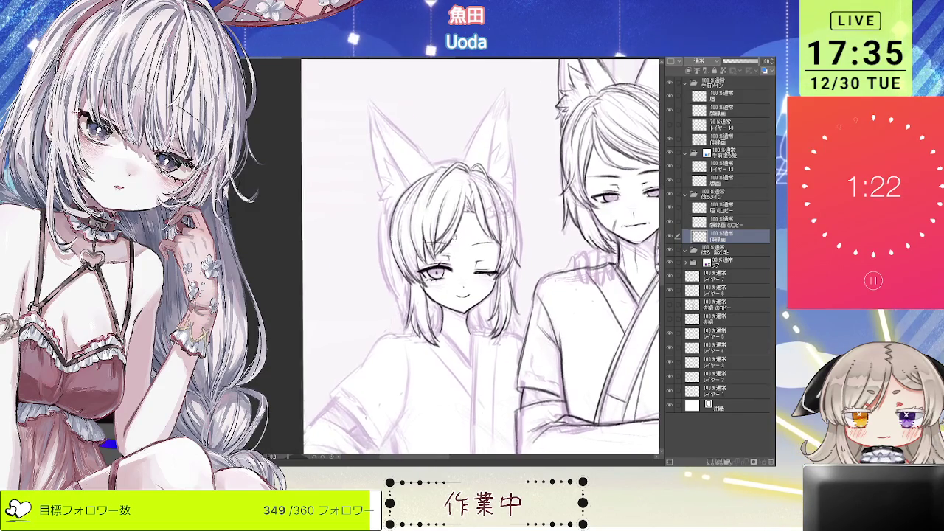
{"action": "scroll", "coordinate": [458, 259], "scroll_direction": "up", "scroll_amount": 2}
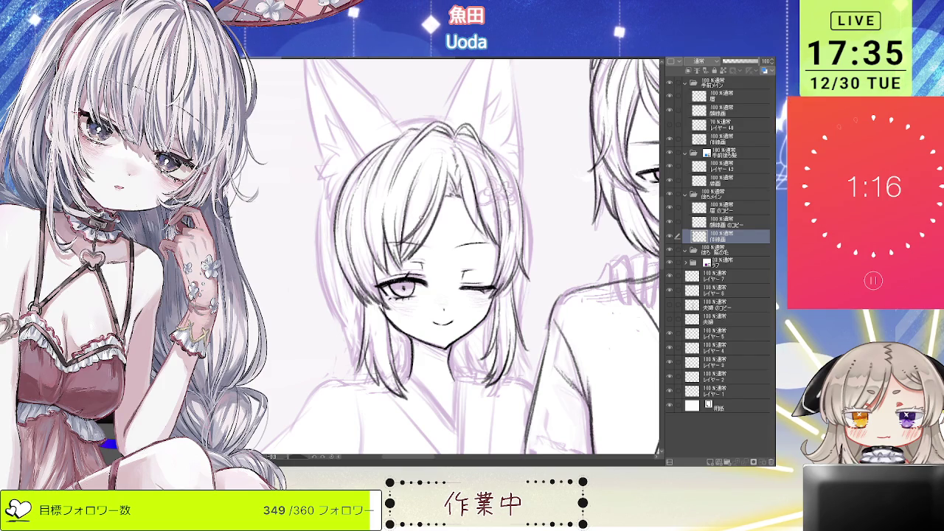
Step: Rotate, tilt and re-mirror the canvas, zooming in on the winking girl's face for detail
{"action": "key", "text": "asciicircum"}
{"action": "key", "text": "asciicircum"}
{"action": "key", "text": "asciicircum"}
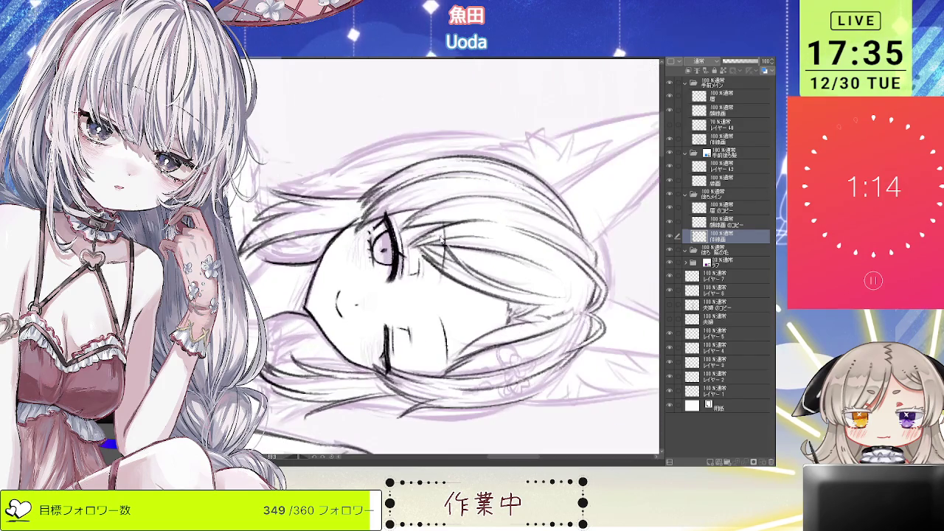
{"action": "key", "text": "minus"}
{"action": "key", "text": "minus"}
{"action": "key", "text": "minus"}
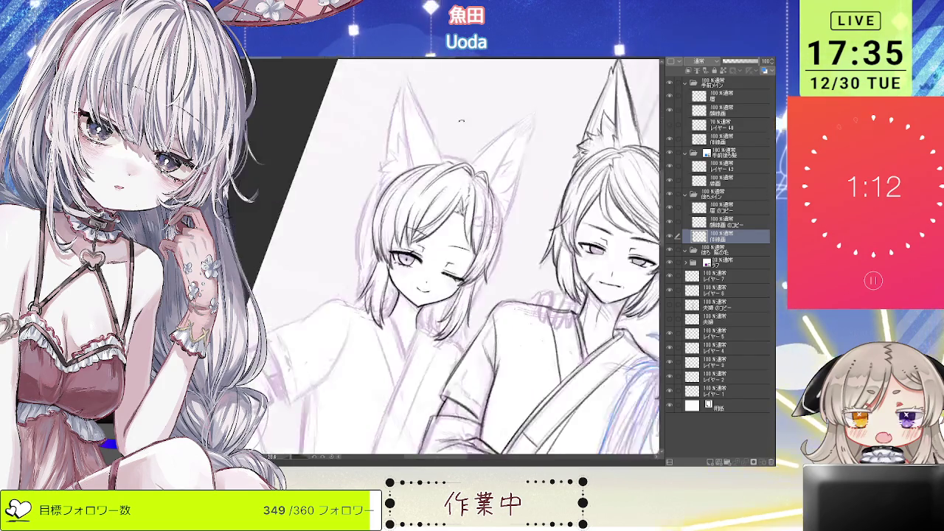
{"action": "key", "text": "asciicircum"}
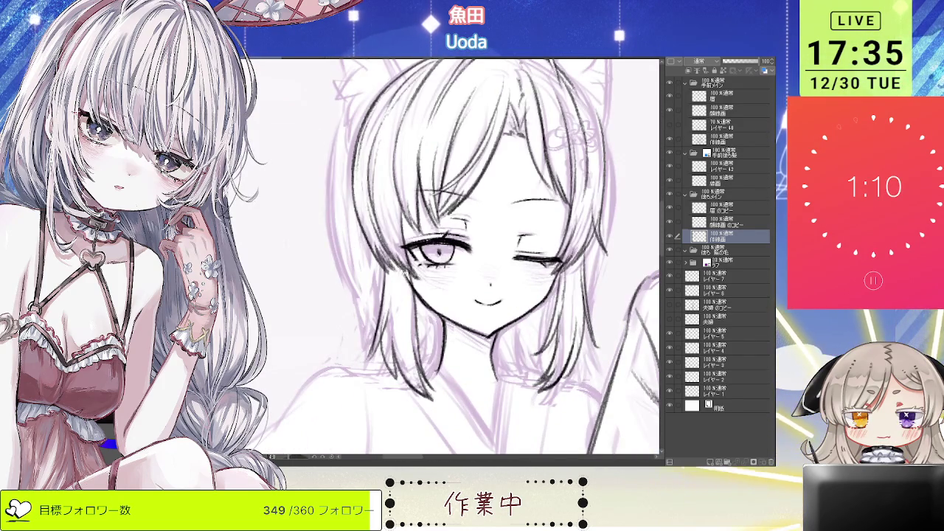
{"action": "key", "text": "minus"}
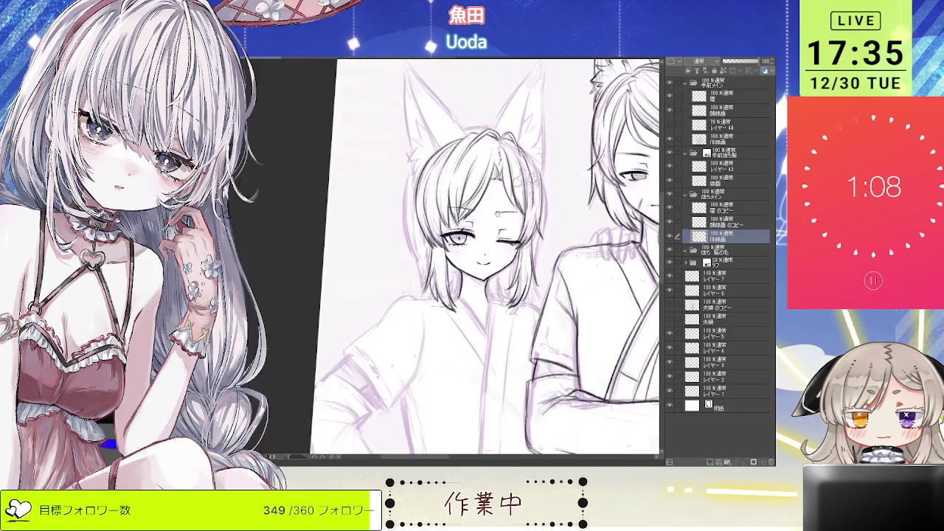
{"action": "key", "text": "minus"}
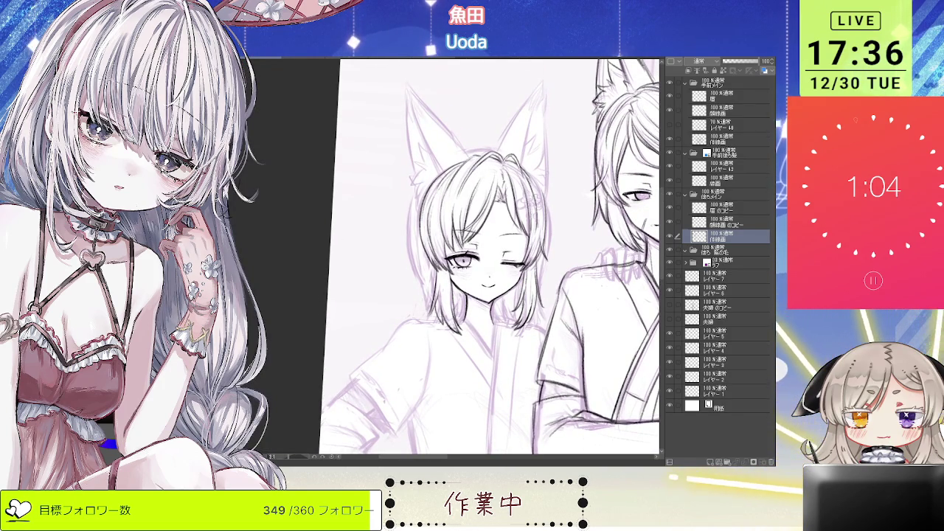
{"action": "key", "text": "h"}
{"action": "key", "text": "ctrl+plus"}
{"action": "key", "text": "ctrl+plus"}
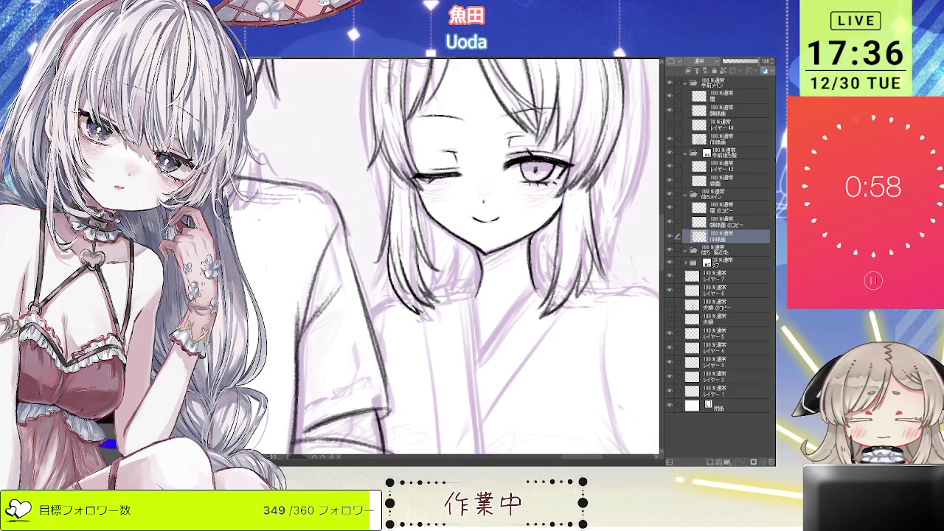
Step: Tilt the canvas and zoom in on the hair strands beside the winking girl's cheek
{"action": "key", "text": "ctrl+minus"}
{"action": "key", "text": "minus"}
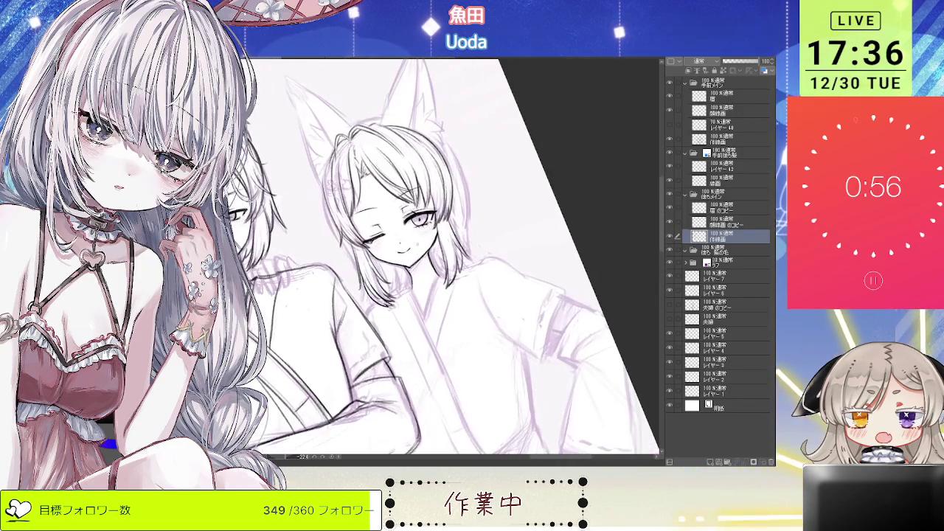
{"action": "scroll", "coordinate": [443, 259], "scroll_direction": "up", "scroll_amount": 3}
{"action": "scroll", "coordinate": [443, 258], "scroll_direction": "up", "scroll_amount": 1}
{"action": "scroll", "coordinate": [443, 258], "scroll_direction": "up", "scroll_amount": 1}
{"action": "scroll", "coordinate": [443, 258], "scroll_direction": "up", "scroll_amount": 4}
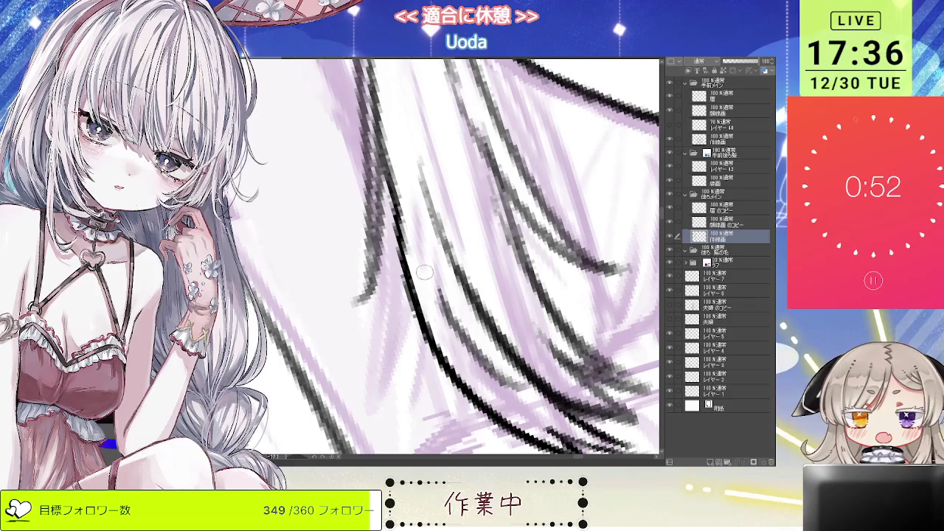
{"action": "scroll", "coordinate": [421, 236], "scroll_direction": "up", "scroll_amount": 2}
{"action": "scroll", "coordinate": [416, 223], "scroll_direction": "up", "scroll_amount": 1}
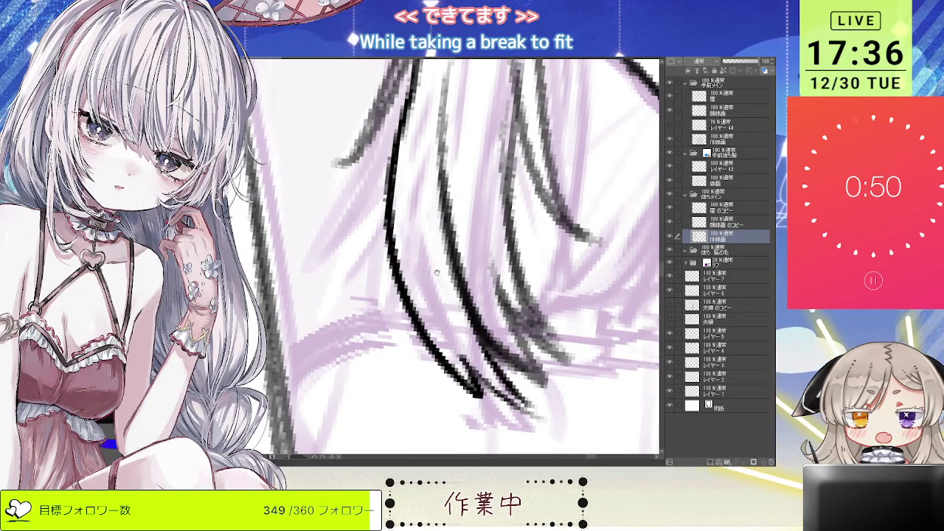
{"action": "scroll", "coordinate": [428, 235], "scroll_direction": "down", "scroll_amount": 1}
{"action": "scroll", "coordinate": [440, 278], "scroll_direction": "down", "scroll_amount": 1}
{"action": "scroll", "coordinate": [440, 277], "scroll_direction": "down", "scroll_amount": 2}
{"action": "scroll", "coordinate": [475, 316], "scroll_direction": "up", "scroll_amount": 4}
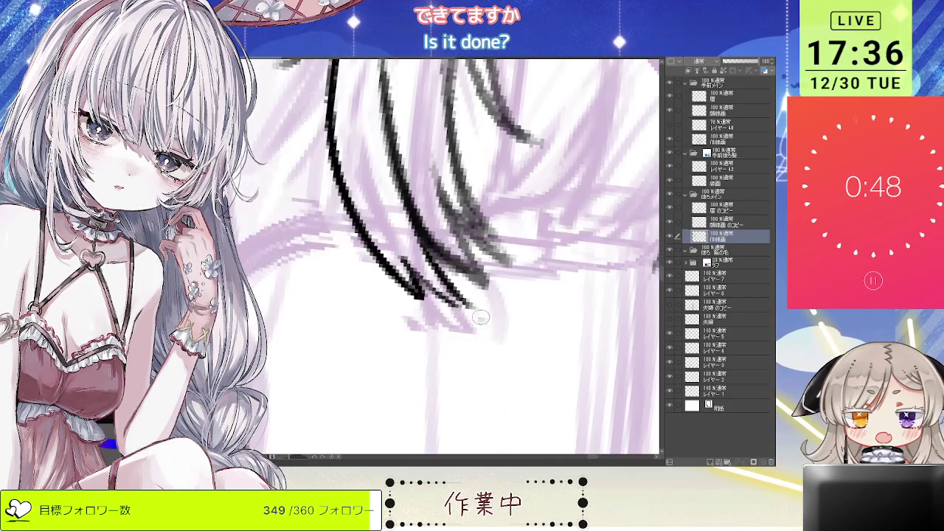
{"action": "scroll", "coordinate": [493, 315], "scroll_direction": "up", "scroll_amount": 1}
Step: Ink the hair strand tips near her chin and mirror the canvas back to normal
{"action": "scroll", "coordinate": [457, 260], "scroll_direction": "down", "scroll_amount": 1}
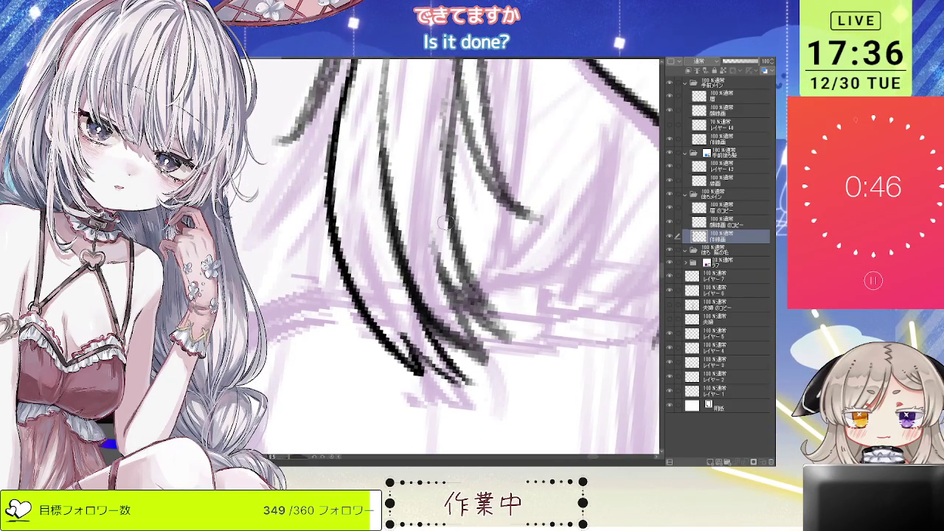
{"action": "scroll", "coordinate": [500, 237], "scroll_direction": "down", "scroll_amount": 1}
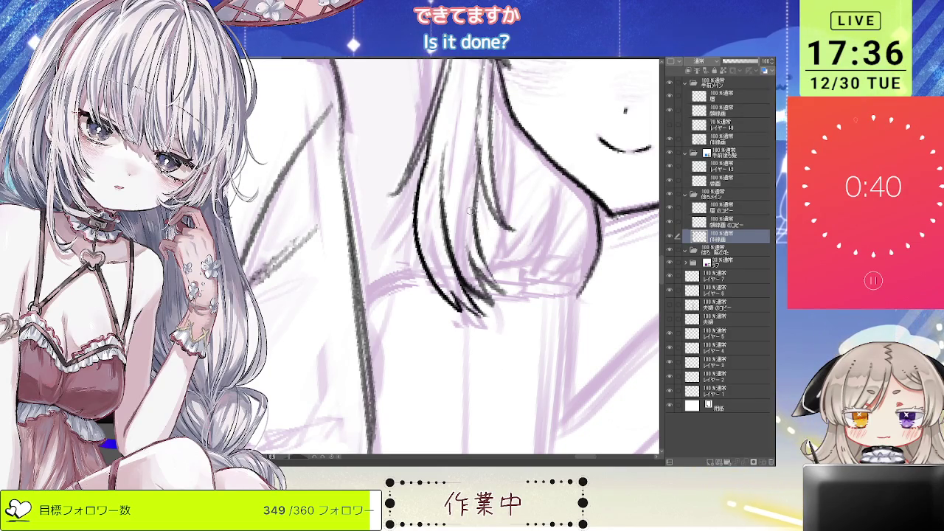
{"action": "scroll", "coordinate": [471, 197], "scroll_direction": "down", "scroll_amount": 3}
{"action": "scroll", "coordinate": [426, 291], "scroll_direction": "up", "scroll_amount": 3}
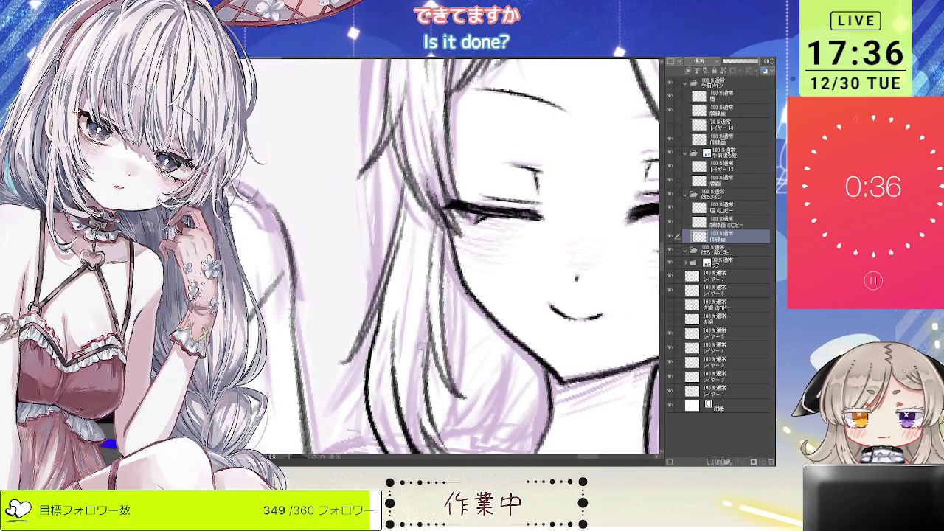
{"action": "scroll", "coordinate": [423, 337], "scroll_direction": "down", "scroll_amount": 3}
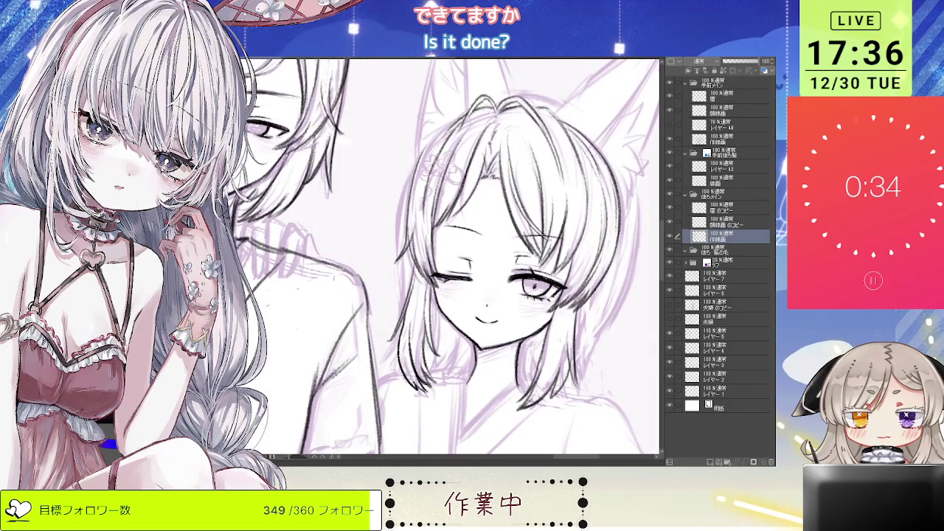
{"action": "key", "text": "h"}
{"action": "scroll", "coordinate": [469, 258], "scroll_direction": "down", "scroll_amount": 2}
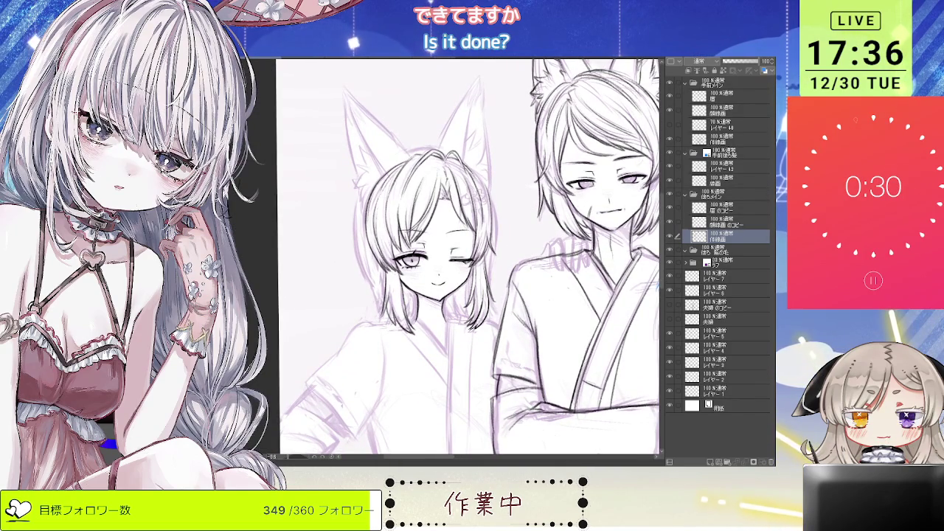
{"action": "scroll", "coordinate": [443, 222], "scroll_direction": "up", "scroll_amount": 2}
{"action": "scroll", "coordinate": [443, 221], "scroll_direction": "up", "scroll_amount": 2}
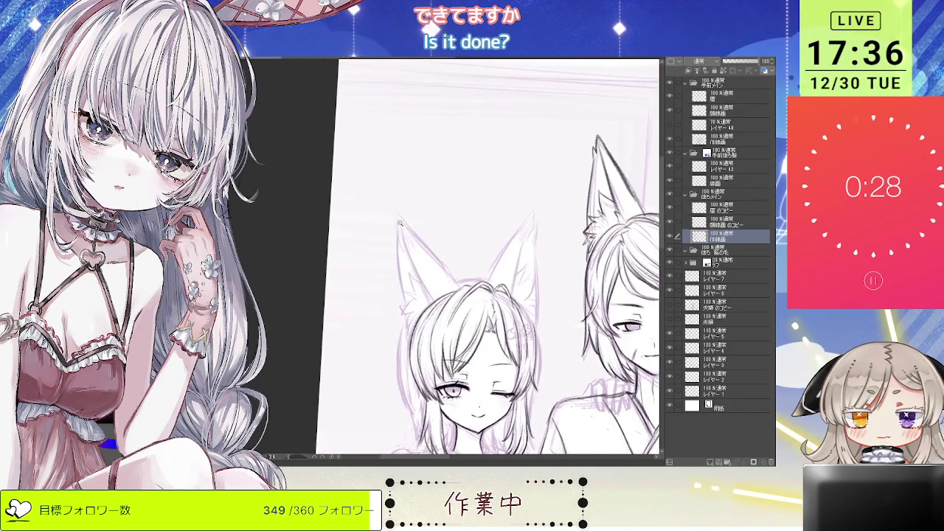
Step: Ink the outer edge and tip of the winking girl's left fox ear
{"action": "scroll", "coordinate": [442, 221], "scroll_direction": "up", "scroll_amount": 1}
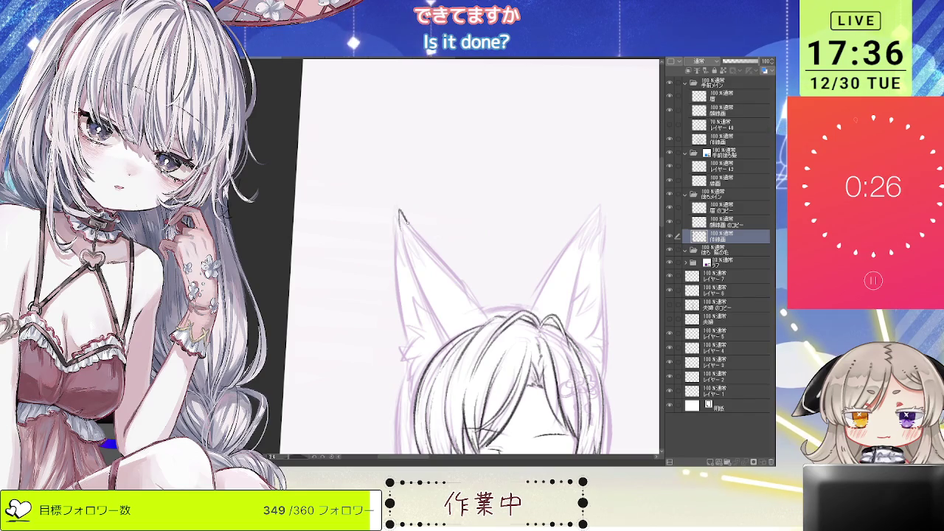
{"action": "left_click_drag", "start_coordinate": [443, 264], "coordinate": [474, 302]}
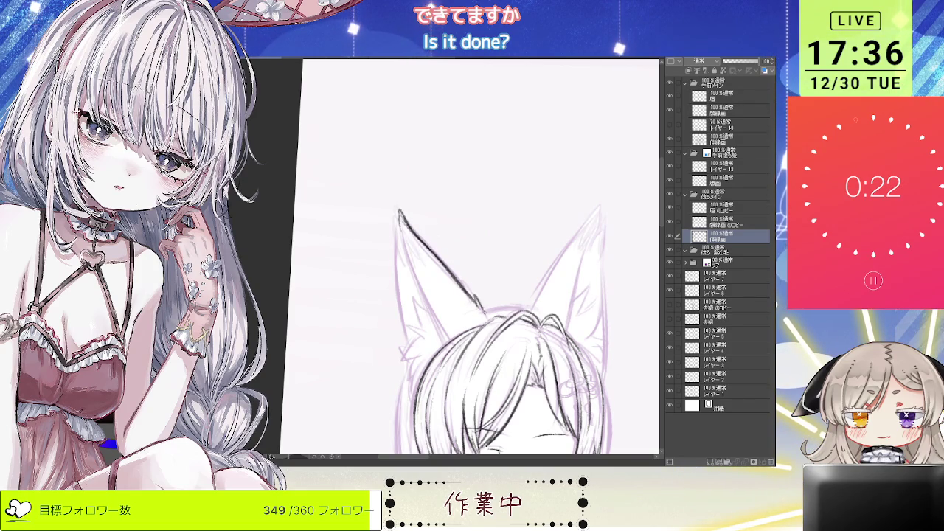
{"action": "left_click_drag", "start_coordinate": [490, 247], "coordinate": [473, 176]}
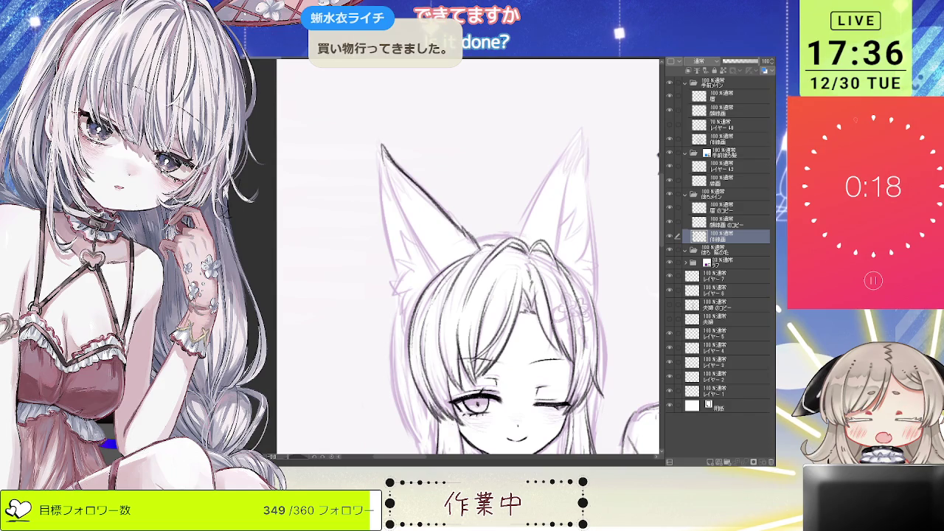
{"action": "left_click_drag", "start_coordinate": [422, 168], "coordinate": [425, 270]}
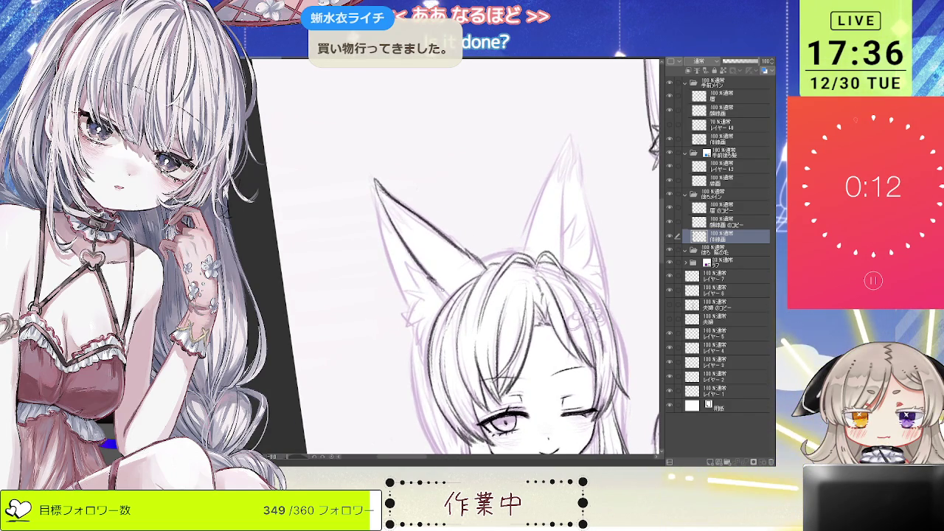
{"action": "mouse_move", "coordinate": [413, 243]}
{"action": "left_mouse_down"}
{"action": "mouse_move", "coordinate": [391, 192]}
{"action": "mouse_move", "coordinate": [414, 193]}
{"action": "left_mouse_up"}
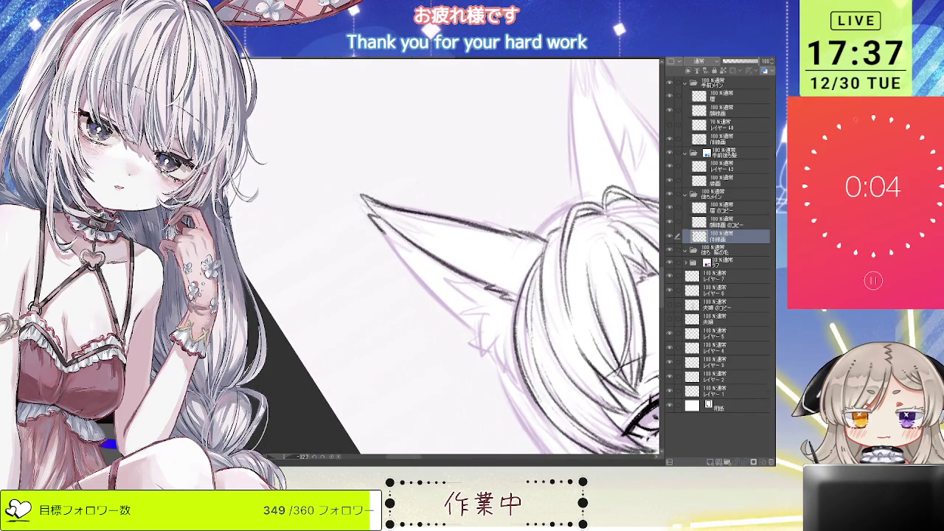
{"action": "left_click_drag", "start_coordinate": [371, 213], "coordinate": [388, 240]}
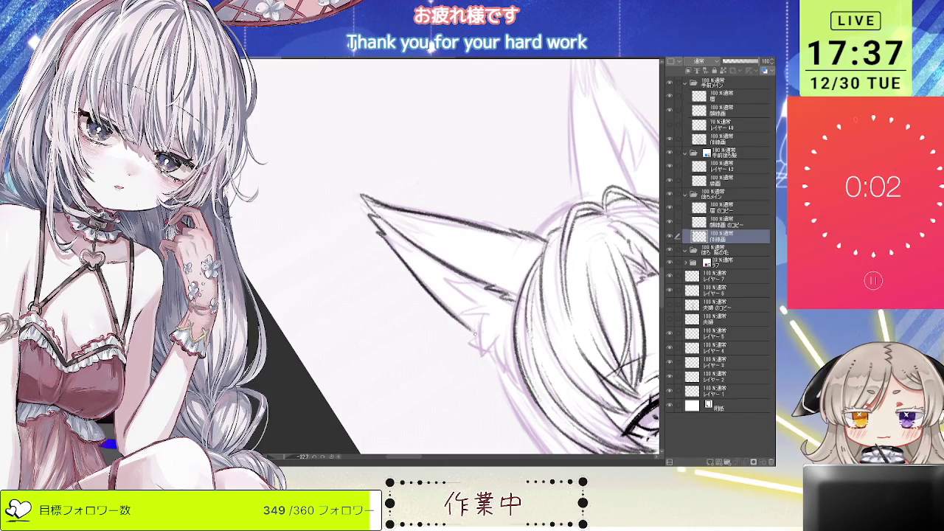
{"action": "left_click_drag", "start_coordinate": [498, 352], "coordinate": [437, 247]}
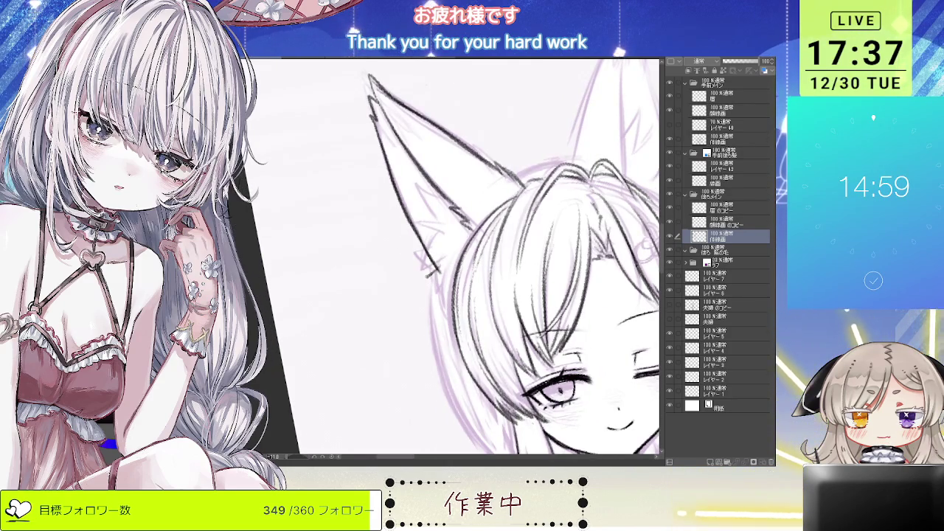
Step: Check the neighbouring figure and group, then refine the fox ears up close
{"action": "mouse_move", "coordinate": [432, 46]}
{"action": "left_mouse_down"}
{"action": "mouse_move", "coordinate": [460, 214]}
{"action": "mouse_move", "coordinate": [455, 196]}
{"action": "left_mouse_up"}
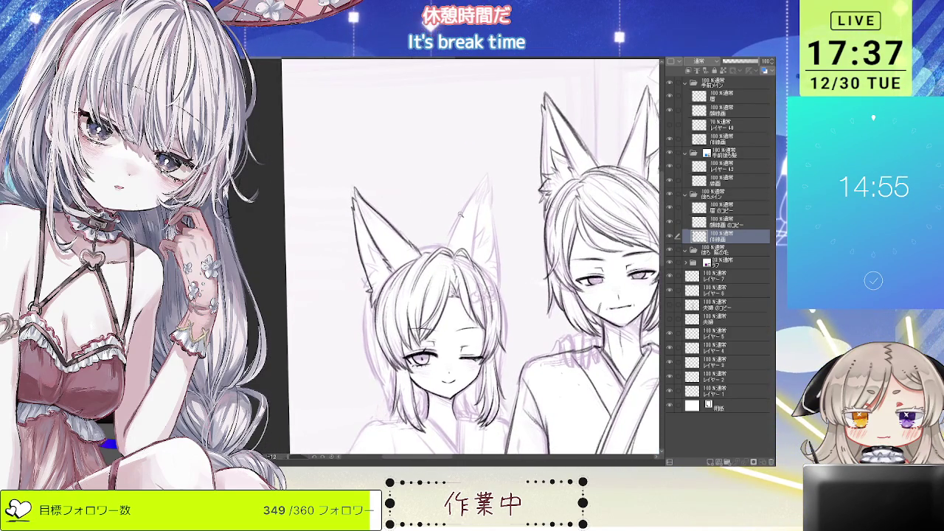
{"action": "scroll", "coordinate": [458, 213], "scroll_direction": "up", "scroll_amount": 2}
{"action": "mouse_move", "coordinate": [447, 257]}
{"action": "left_mouse_down"}
{"action": "mouse_move", "coordinate": [506, 109]}
{"action": "mouse_move", "coordinate": [562, 169]}
{"action": "mouse_move", "coordinate": [508, 191]}
{"action": "mouse_move", "coordinate": [415, 190]}
{"action": "left_mouse_up"}
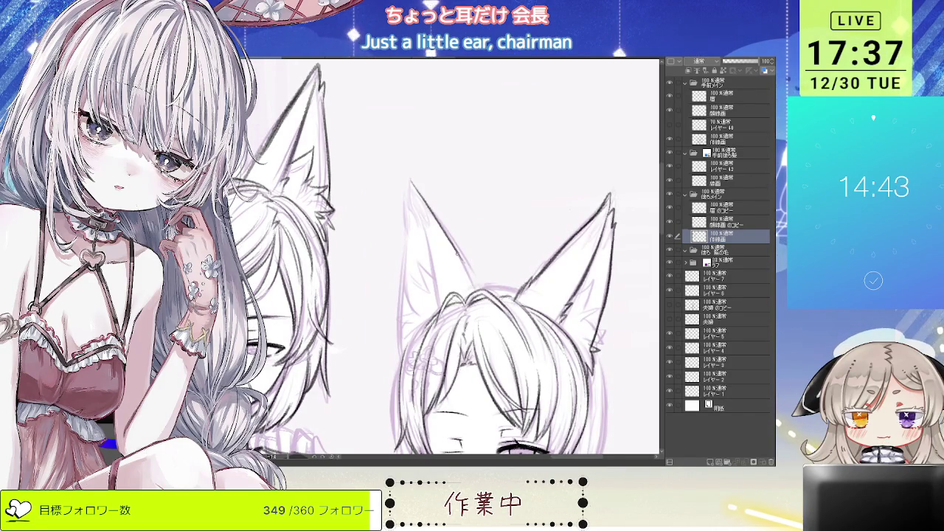
{"action": "left_click_drag", "start_coordinate": [468, 261], "coordinate": [451, 238]}
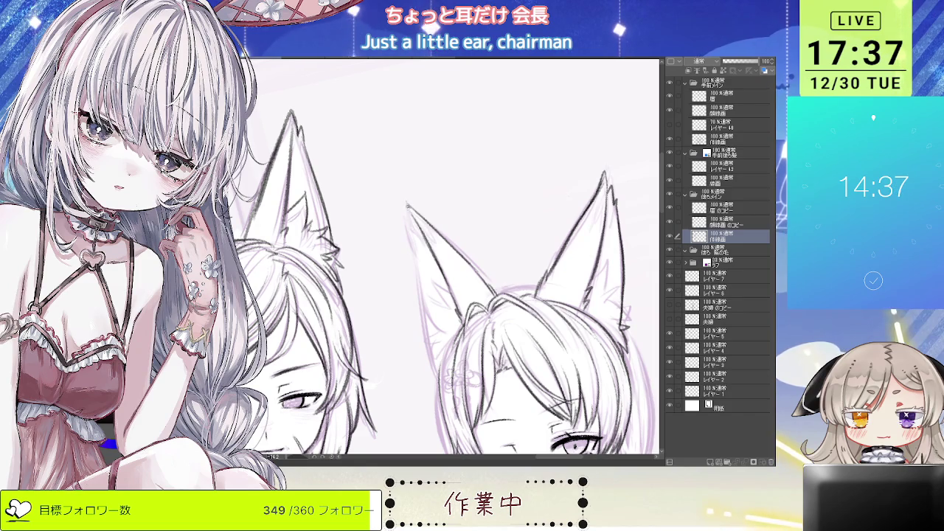
{"action": "left_click_drag", "start_coordinate": [443, 250], "coordinate": [416, 223]}
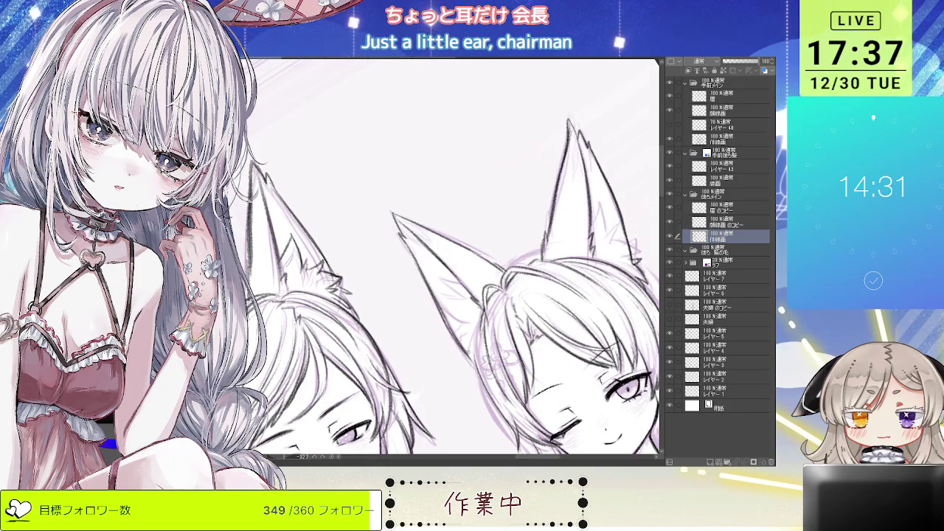
{"action": "left_click_drag", "start_coordinate": [452, 293], "coordinate": [612, 241]}
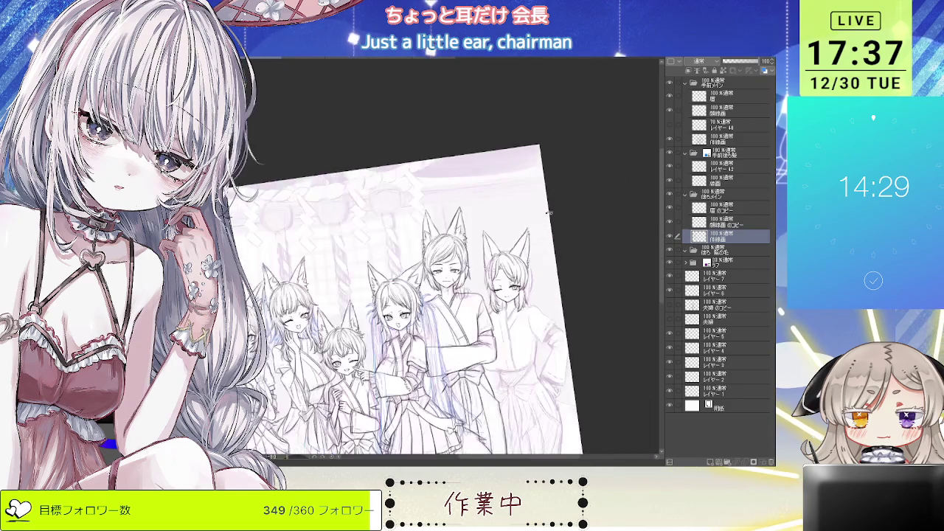
{"action": "key", "text": "at"}
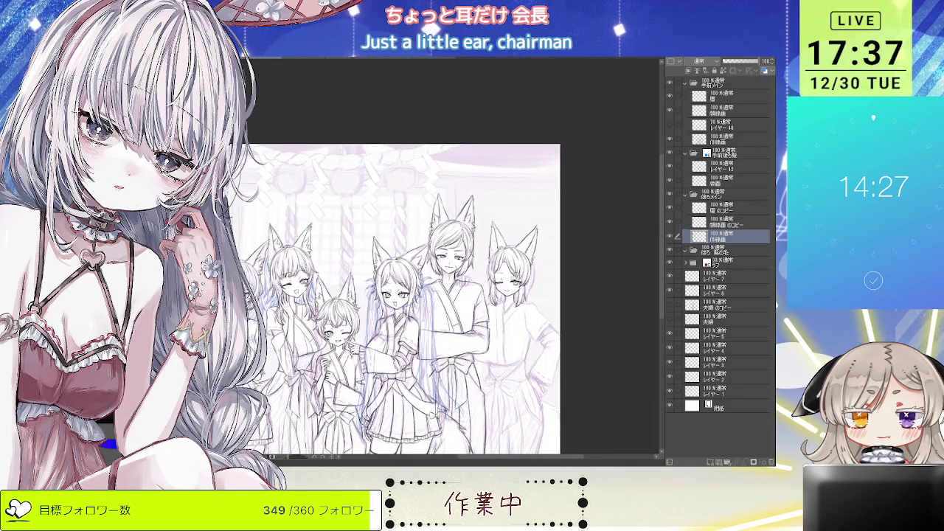
{"action": "scroll", "coordinate": [463, 295], "scroll_direction": "up", "scroll_amount": 2}
{"action": "scroll", "coordinate": [463, 296], "scroll_direction": "up", "scroll_amount": 2}
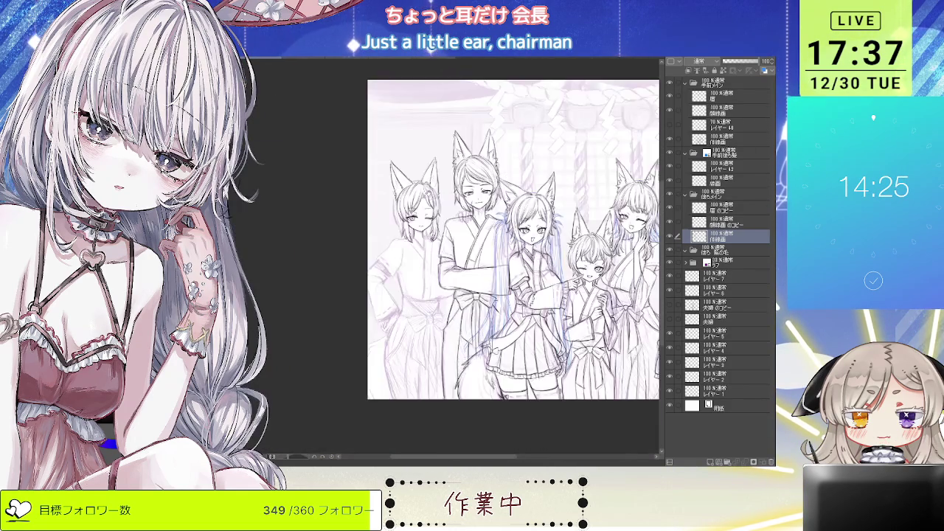
{"action": "scroll", "coordinate": [463, 295], "scroll_direction": "up", "scroll_amount": 1}
{"action": "scroll", "coordinate": [495, 258], "scroll_direction": "down", "scroll_amount": 1}
{"action": "scroll", "coordinate": [496, 258], "scroll_direction": "down", "scroll_amount": 1}
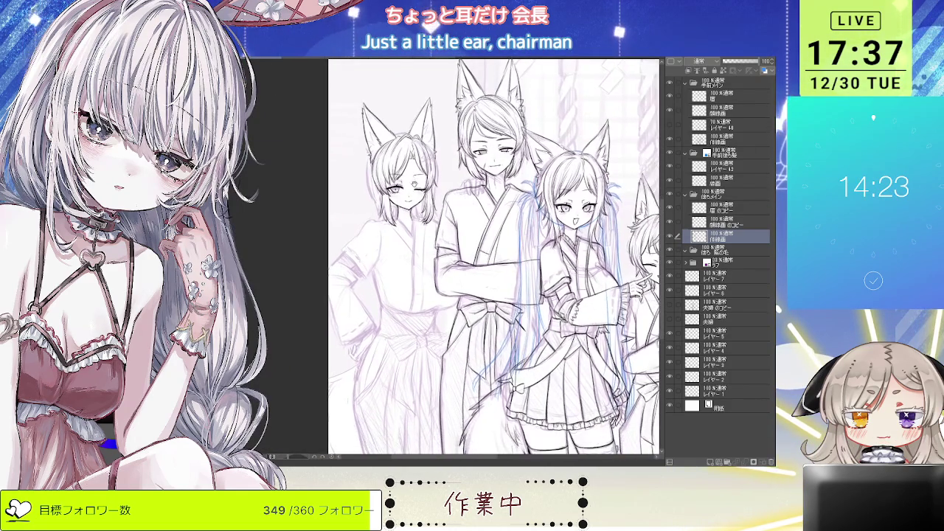
{"action": "scroll", "coordinate": [496, 258], "scroll_direction": "down", "scroll_amount": 1}
{"action": "scroll", "coordinate": [496, 258], "scroll_direction": "down", "scroll_amount": 1}
{"action": "scroll", "coordinate": [496, 258], "scroll_direction": "down", "scroll_amount": 1}
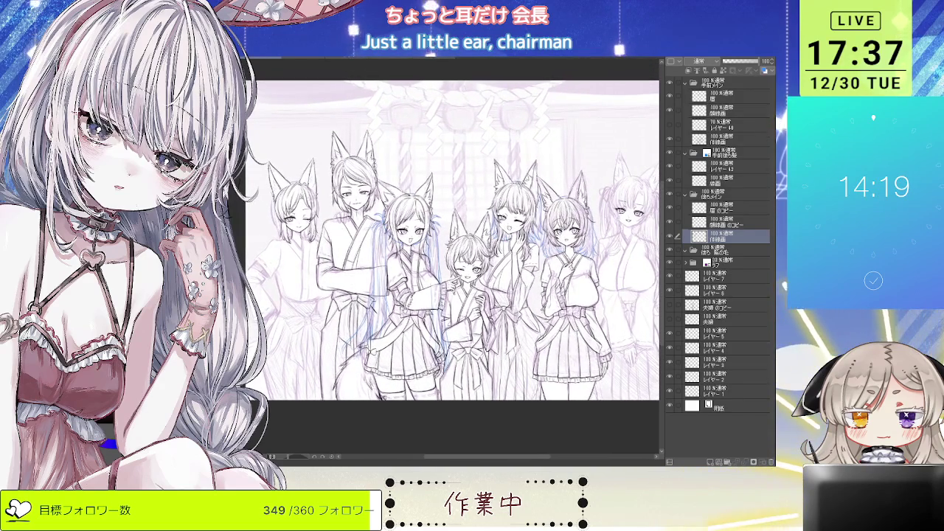
{"action": "scroll", "coordinate": [384, 295], "scroll_direction": "up", "scroll_amount": 3}
{"action": "scroll", "coordinate": [454, 258], "scroll_direction": "up", "scroll_amount": 1}
{"action": "scroll", "coordinate": [454, 259], "scroll_direction": "up", "scroll_amount": 1}
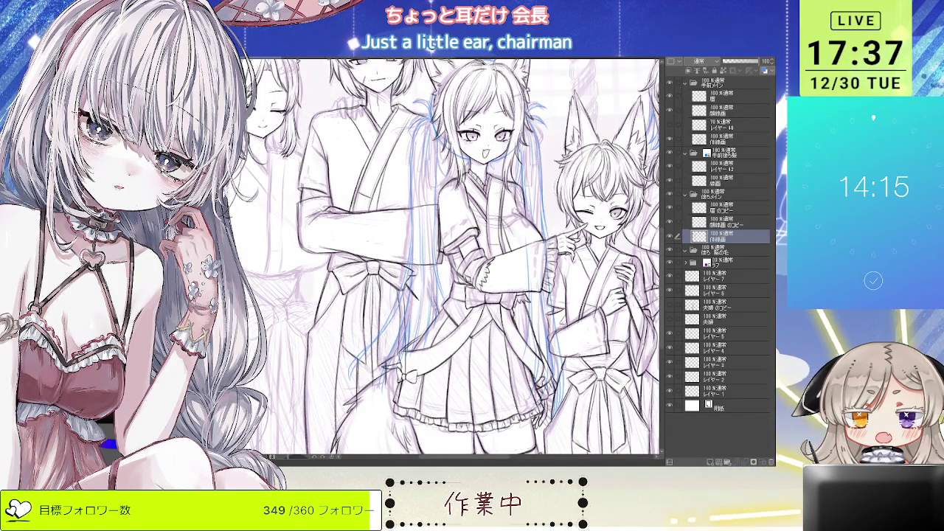
{"action": "scroll", "coordinate": [413, 280], "scroll_direction": "up", "scroll_amount": 1}
{"action": "scroll", "coordinate": [413, 280], "scroll_direction": "up", "scroll_amount": 1}
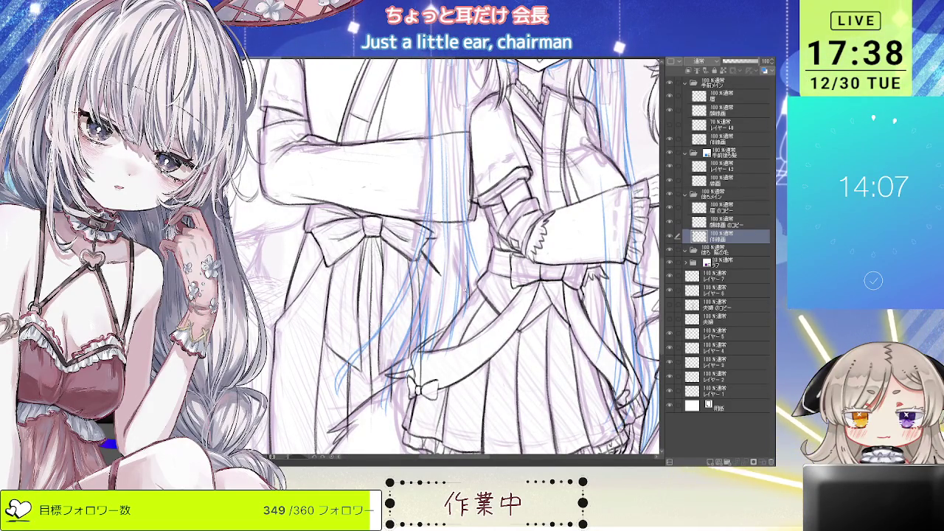
{"action": "scroll", "coordinate": [433, 242], "scroll_direction": "down", "scroll_amount": 5}
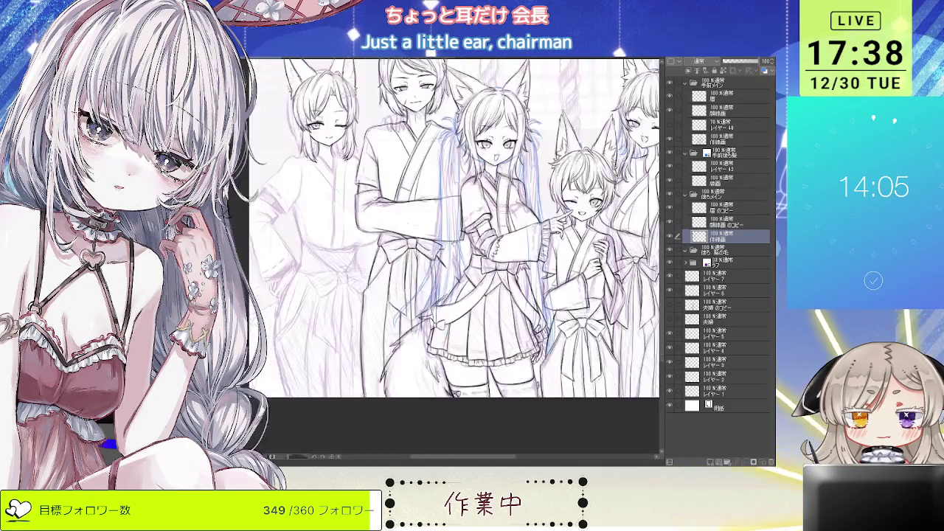
{"action": "scroll", "coordinate": [433, 241], "scroll_direction": "up", "scroll_amount": 1}
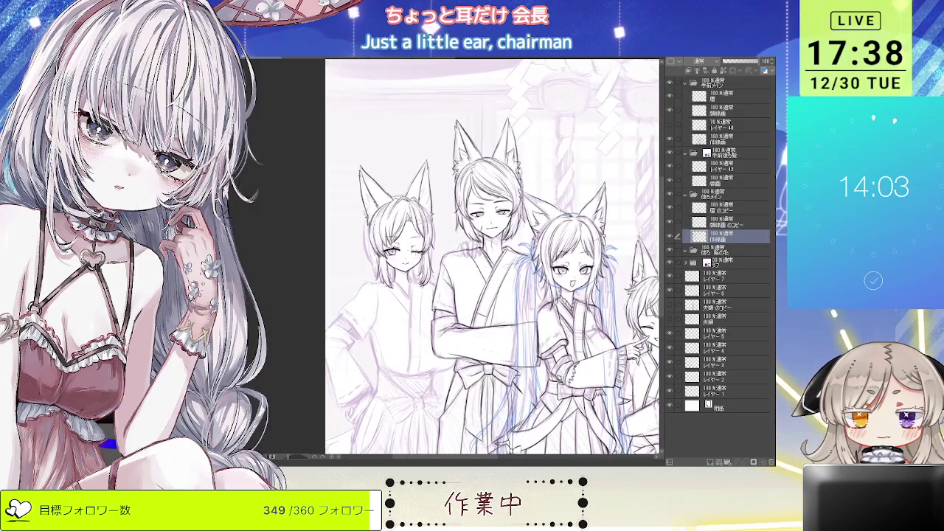
{"action": "scroll", "coordinate": [433, 242], "scroll_direction": "up", "scroll_amount": 3}
{"action": "scroll", "coordinate": [443, 143], "scroll_direction": "up", "scroll_amount": 1}
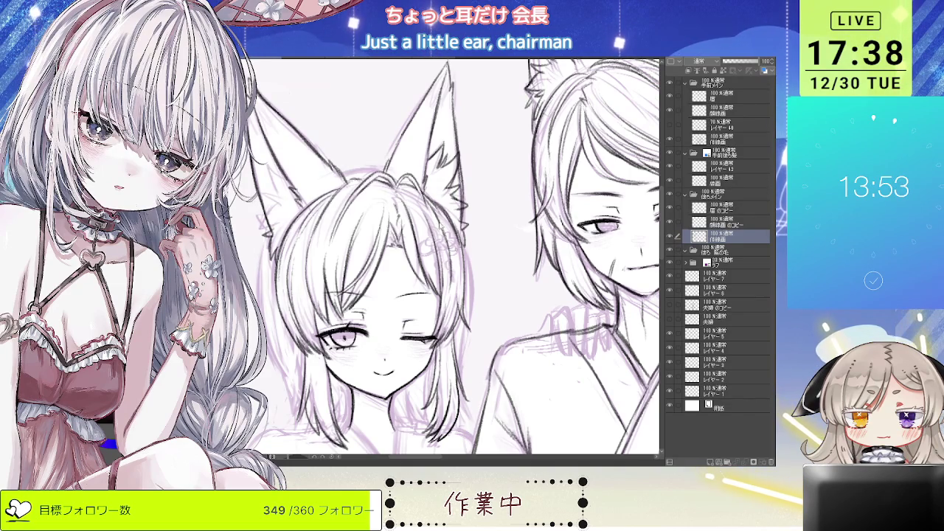
Step: Add small fur strokes inside the winking girl's ear
{"action": "left_click_drag", "start_coordinate": [453, 263], "coordinate": [460, 258]}
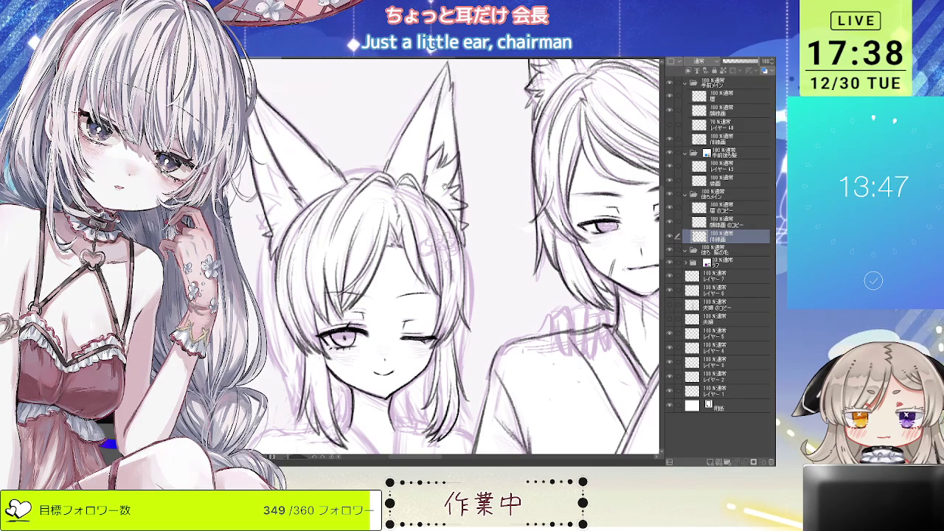
{"action": "scroll", "coordinate": [444, 188], "scroll_direction": "up", "scroll_amount": 2}
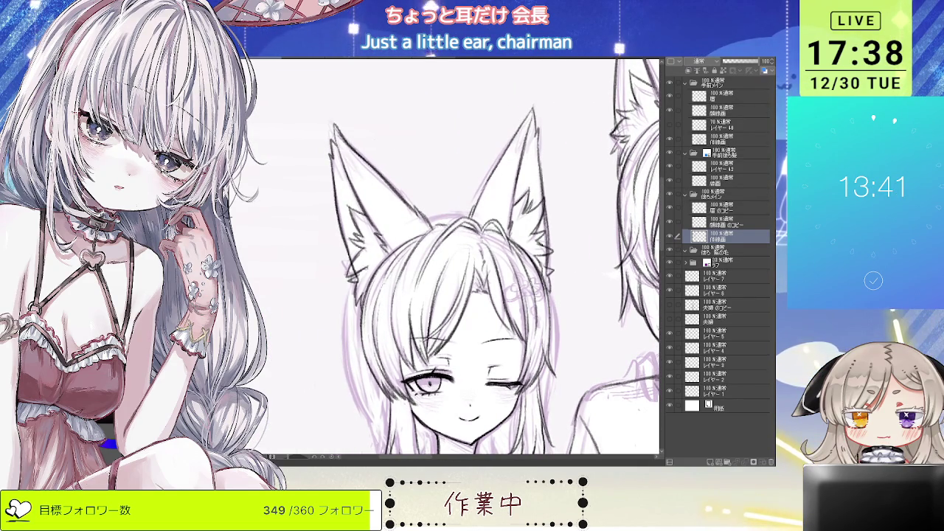
{"action": "scroll", "coordinate": [405, 176], "scroll_direction": "down", "scroll_amount": 3}
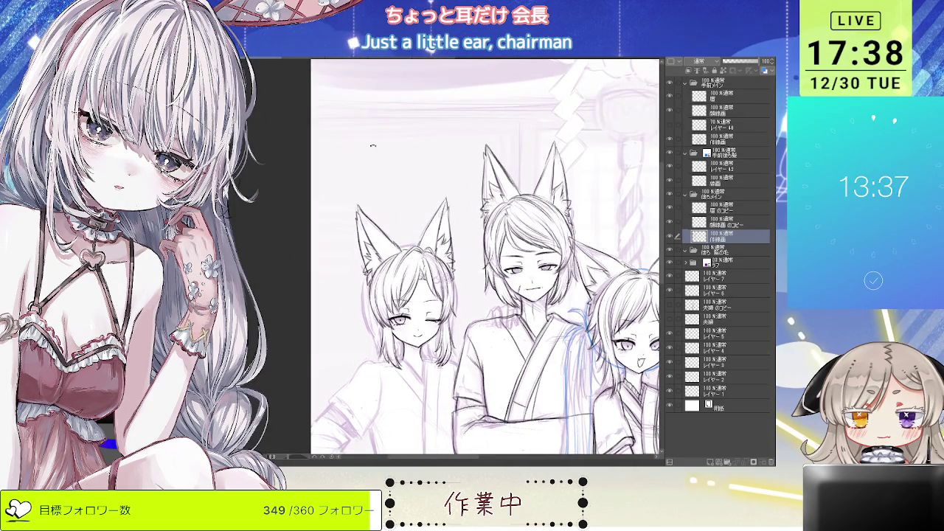
{"action": "scroll", "coordinate": [361, 156], "scroll_direction": "up", "scroll_amount": 2}
{"action": "scroll", "coordinate": [361, 155], "scroll_direction": "up", "scroll_amount": 2}
{"action": "scroll", "coordinate": [361, 156], "scroll_direction": "up", "scroll_amount": 1}
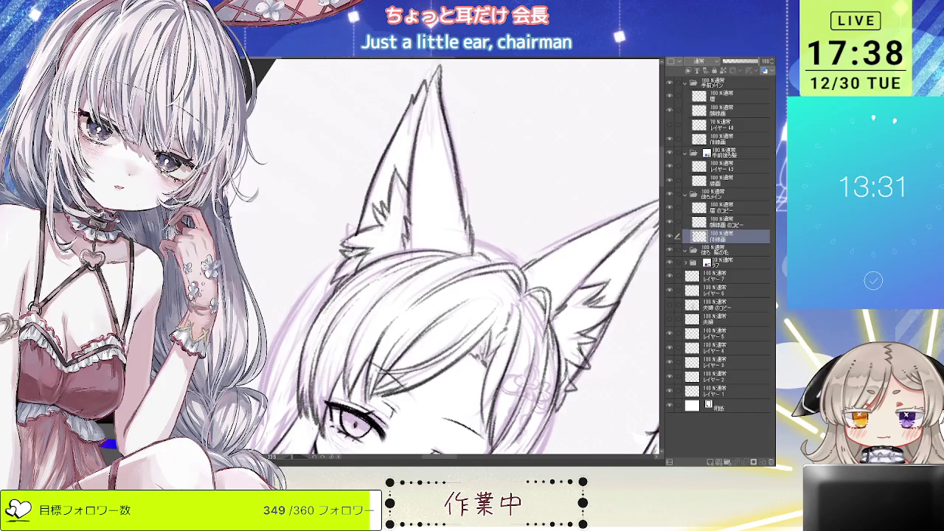
{"action": "scroll", "coordinate": [458, 258], "scroll_direction": "down", "scroll_amount": 3}
{"action": "scroll", "coordinate": [458, 258], "scroll_direction": "up", "scroll_amount": 1}
{"action": "scroll", "coordinate": [457, 258], "scroll_direction": "up", "scroll_amount": 2}
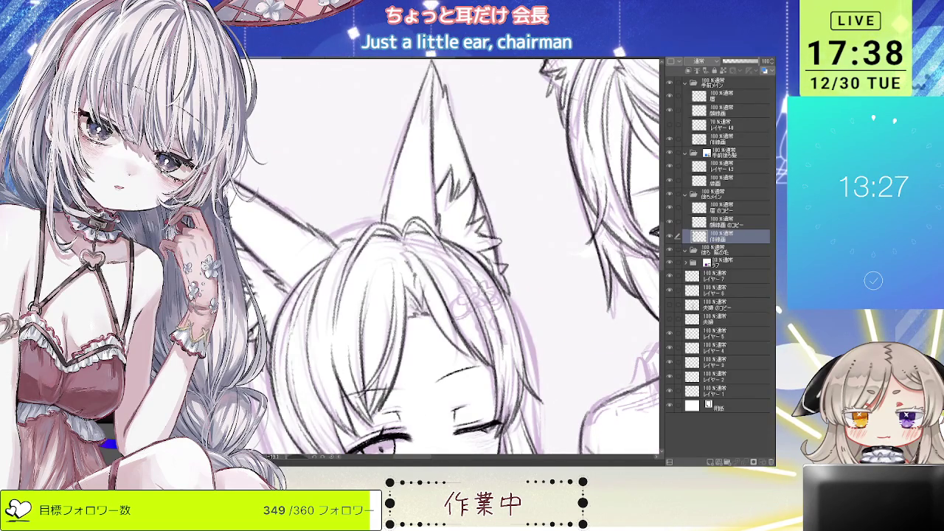
Step: Zoom out and back in to review the whole fox-eared group at the shrine
{"action": "scroll", "coordinate": [489, 251], "scroll_direction": "down", "scroll_amount": 1}
{"action": "scroll", "coordinate": [488, 250], "scroll_direction": "down", "scroll_amount": 1}
{"action": "scroll", "coordinate": [489, 251], "scroll_direction": "up", "scroll_amount": 1}
{"action": "scroll", "coordinate": [489, 251], "scroll_direction": "up", "scroll_amount": 1}
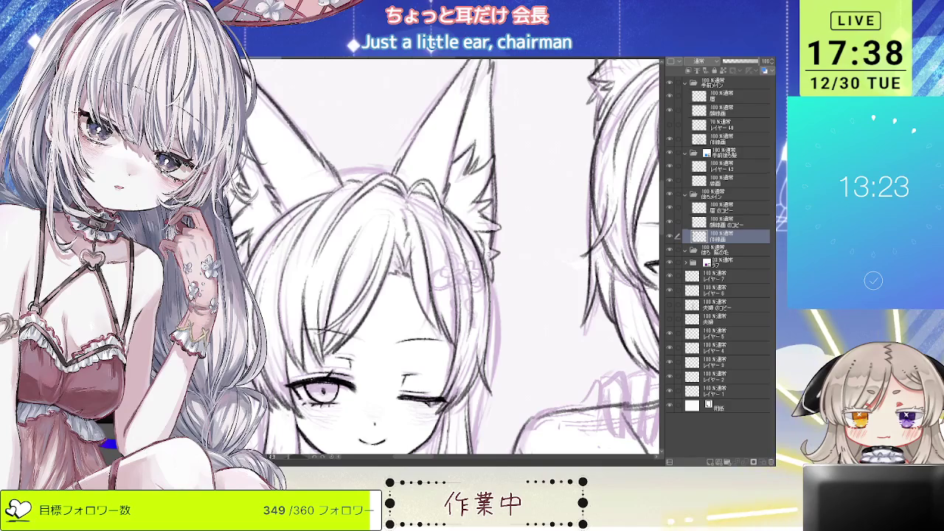
{"action": "scroll", "coordinate": [455, 252], "scroll_direction": "down", "scroll_amount": 2}
{"action": "scroll", "coordinate": [455, 251], "scroll_direction": "down", "scroll_amount": 1}
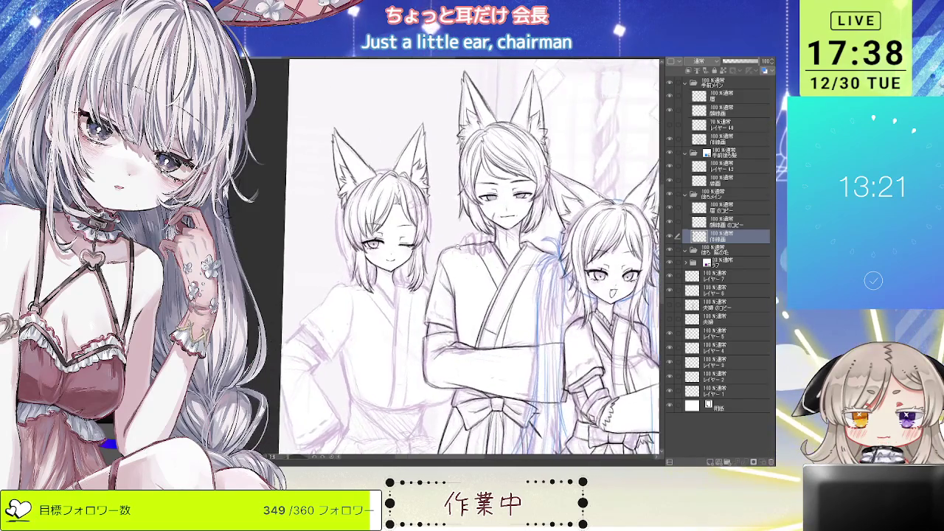
{"action": "scroll", "coordinate": [455, 251], "scroll_direction": "down", "scroll_amount": 1}
{"action": "scroll", "coordinate": [443, 243], "scroll_direction": "down", "scroll_amount": 1}
{"action": "scroll", "coordinate": [421, 236], "scroll_direction": "down", "scroll_amount": 1}
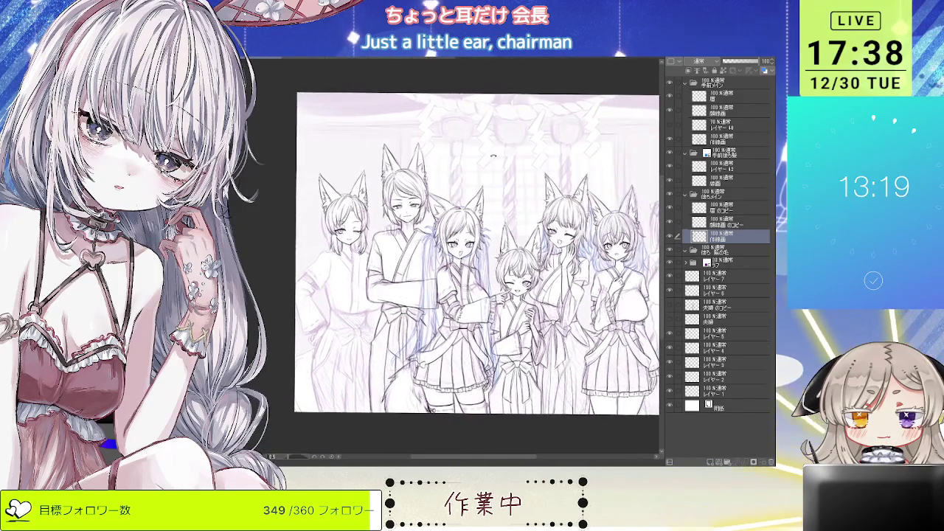
{"action": "scroll", "coordinate": [450, 214], "scroll_direction": "up", "scroll_amount": 1}
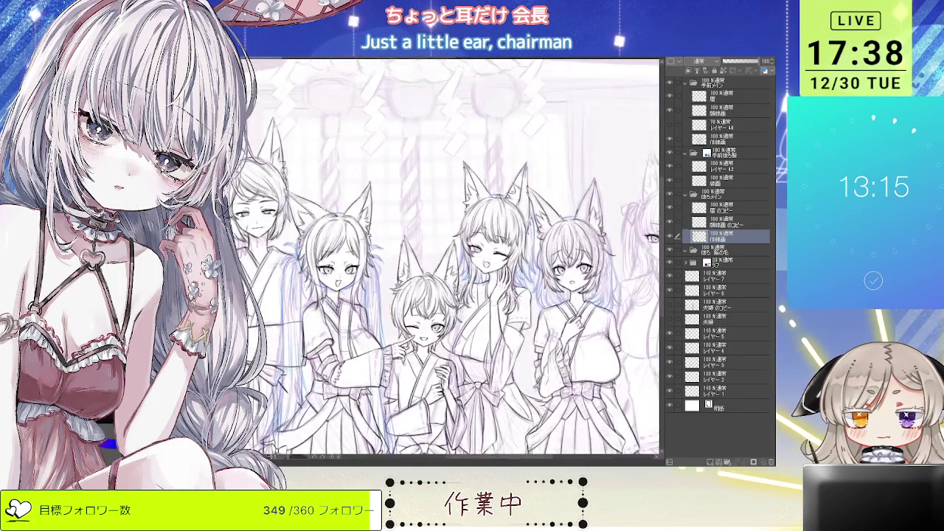
{"action": "scroll", "coordinate": [452, 264], "scroll_direction": "up", "scroll_amount": 1}
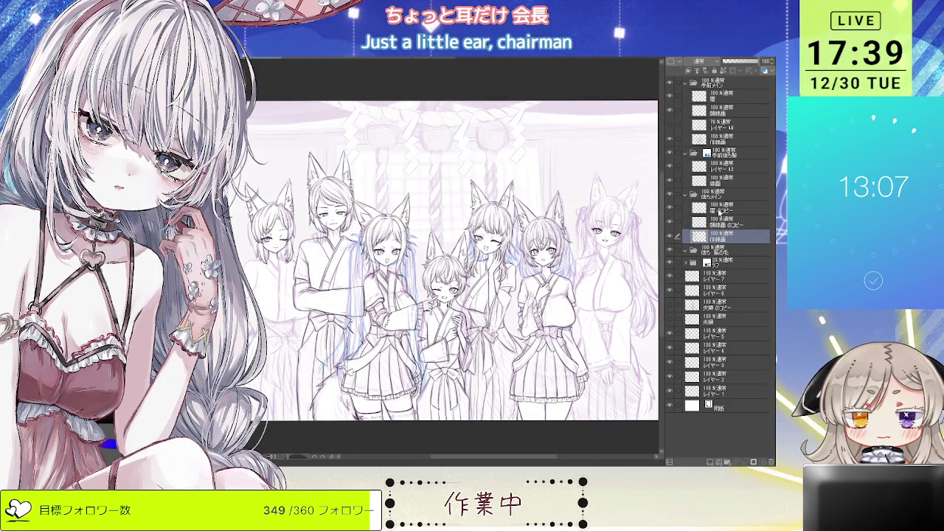
Step: Select another character's line-art folder and turn on its blue Layer Color
{"action": "left_click", "coordinate": [714, 152]}
{"action": "left_click", "coordinate": [765, 71]}
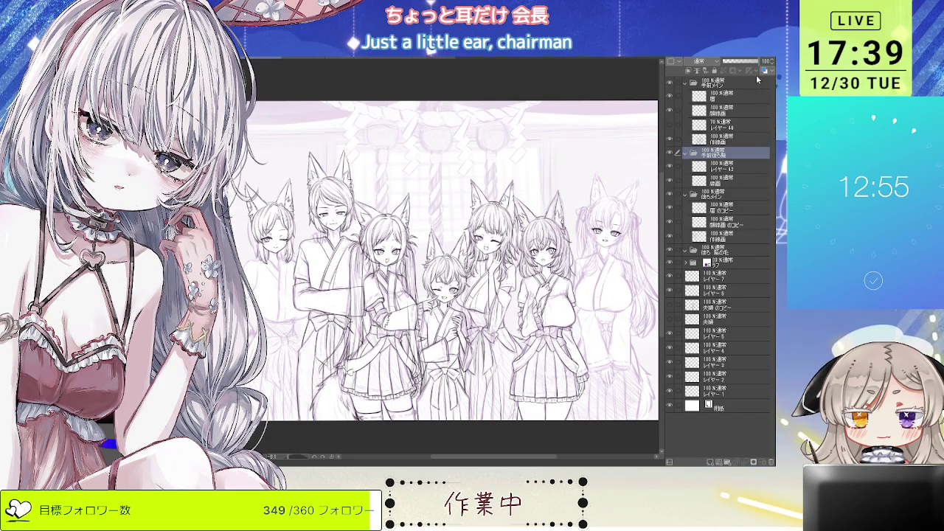
{"action": "left_click", "coordinate": [765, 70]}
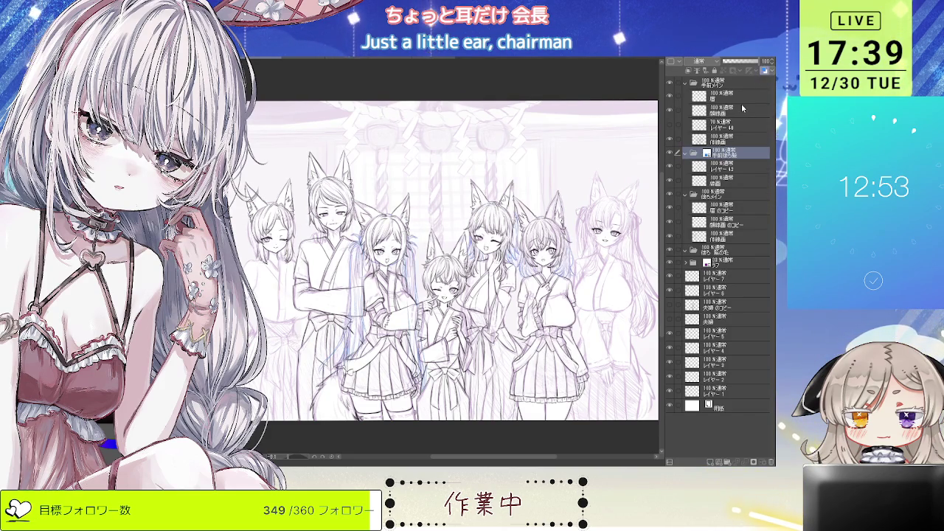
Step: Zoom between the full canvas and the characters to check the blue-tinted lines
{"action": "key", "text": "ctrl+minus"}
{"action": "key", "text": "ctrl+plus"}
{"action": "key", "text": "ctrl+plus"}
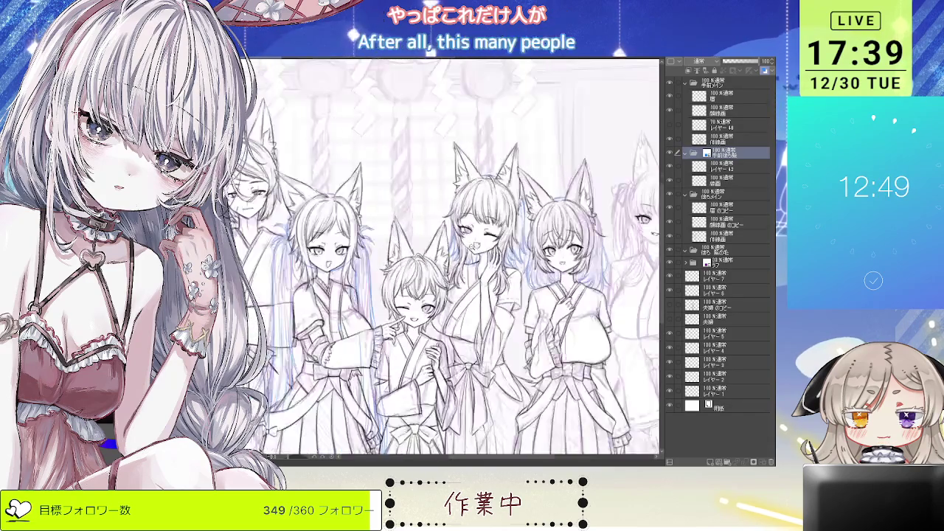
{"action": "key", "text": "ctrl+plus"}
{"action": "key", "text": "ctrl+minus"}
{"action": "key", "text": "ctrl+minus"}
{"action": "key", "text": "ctrl+plus"}
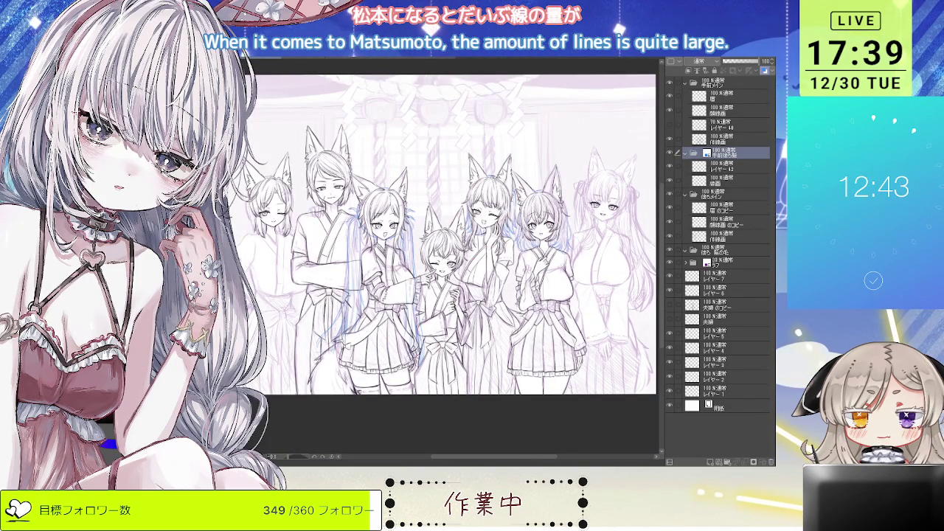
{"action": "key", "text": "ctrl+plus"}
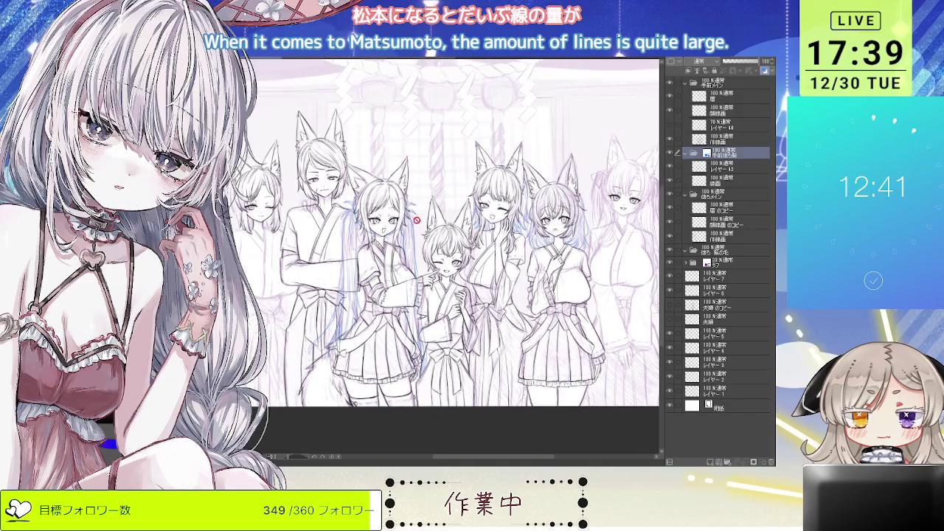
{"action": "key", "text": "ctrl+minus"}
{"action": "key", "text": "ctrl+minus"}
{"action": "key", "text": "ctrl+minus"}
{"action": "key", "text": "ctrl+plus"}
{"action": "scroll", "coordinate": [413, 179], "scroll_direction": "up", "scroll_amount": 2}
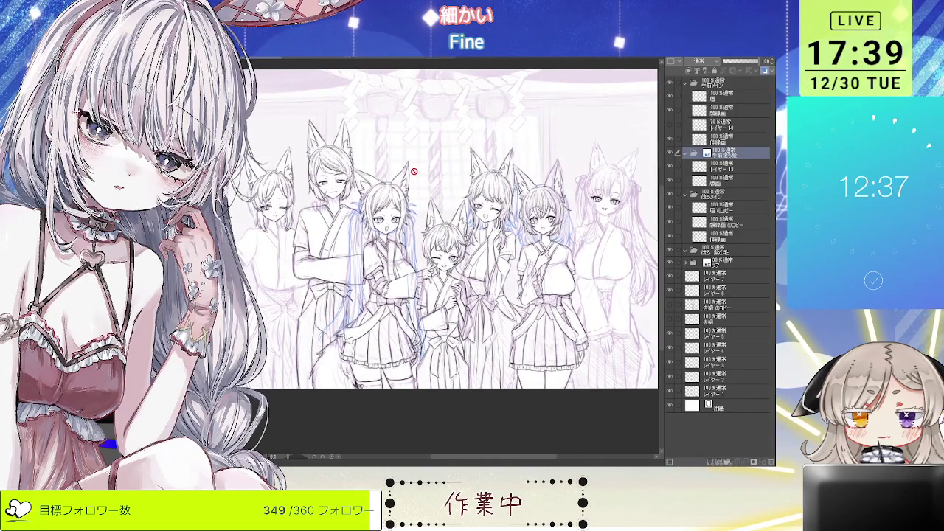
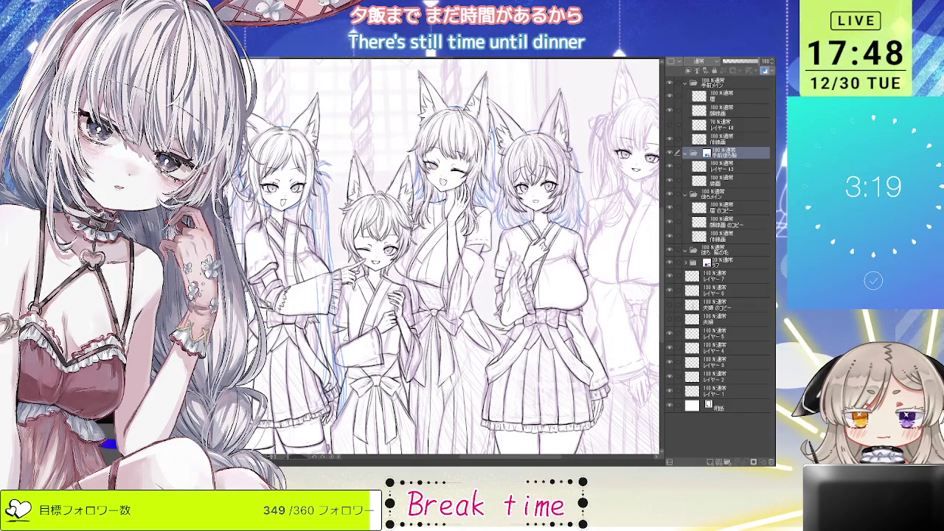
Step: Scroll around the canvas to review the finished line art
{"action": "scroll", "coordinate": [448, 216], "scroll_direction": "down", "scroll_amount": 2}
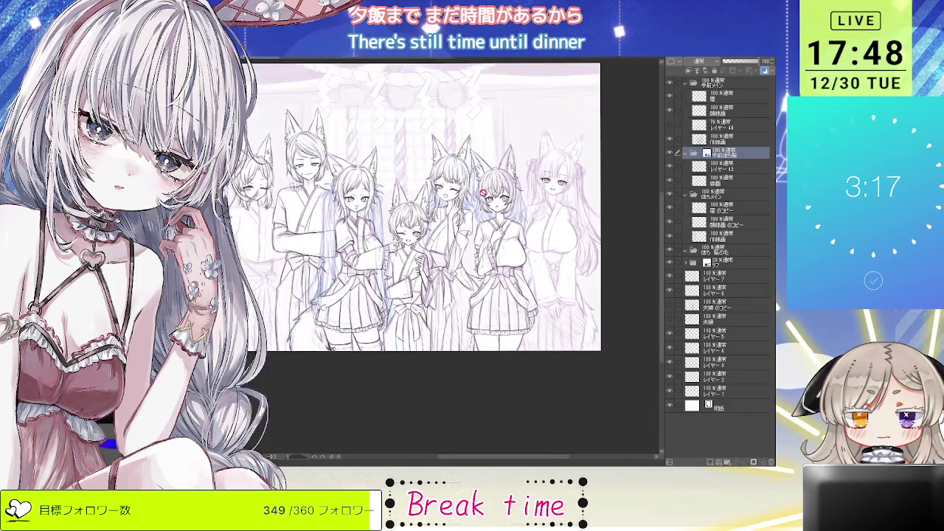
{"action": "scroll", "coordinate": [333, 150], "scroll_direction": "up", "scroll_amount": 1}
{"action": "scroll", "coordinate": [334, 150], "scroll_direction": "up", "scroll_amount": 1}
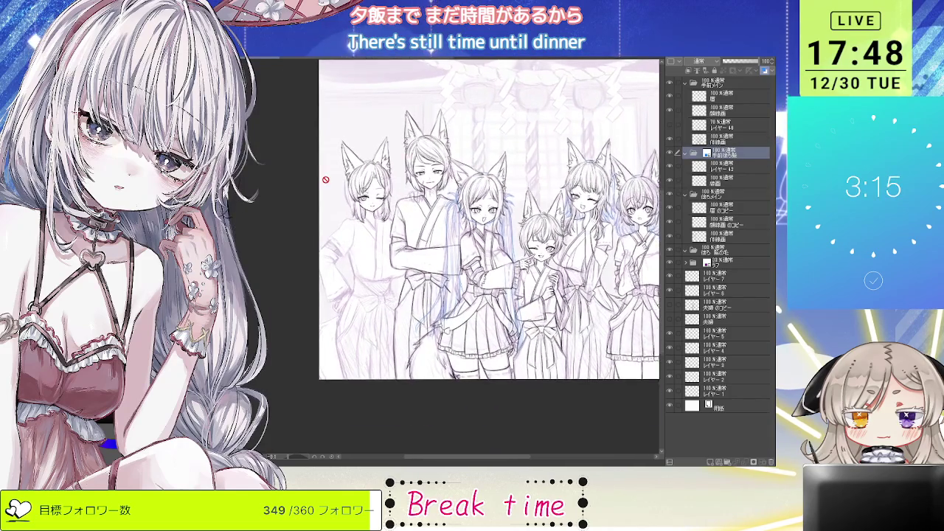
{"action": "scroll", "coordinate": [334, 150], "scroll_direction": "up", "scroll_amount": 1}
{"action": "scroll", "coordinate": [333, 150], "scroll_direction": "up", "scroll_amount": 1}
{"action": "scroll", "coordinate": [334, 150], "scroll_direction": "up", "scroll_amount": 1}
{"action": "scroll", "coordinate": [334, 150], "scroll_direction": "up", "scroll_amount": 2}
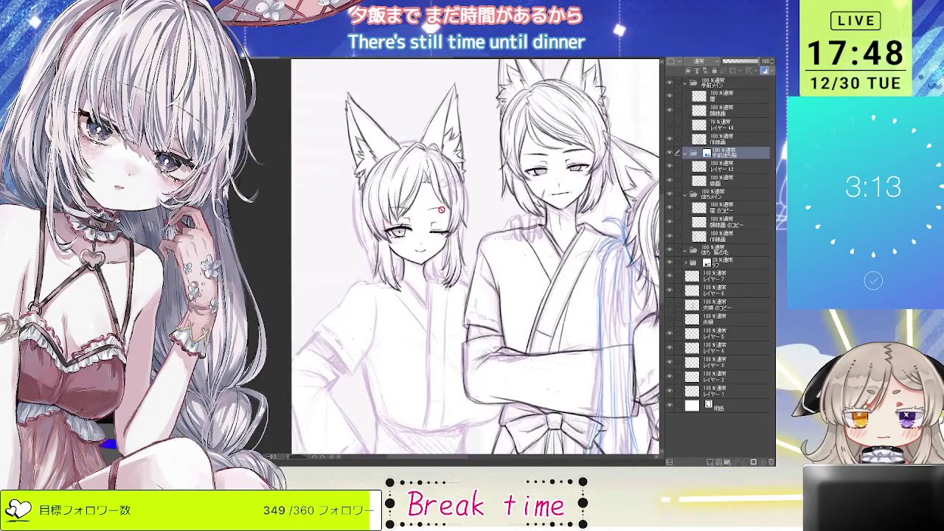
{"action": "scroll", "coordinate": [331, 170], "scroll_direction": "up", "scroll_amount": 1}
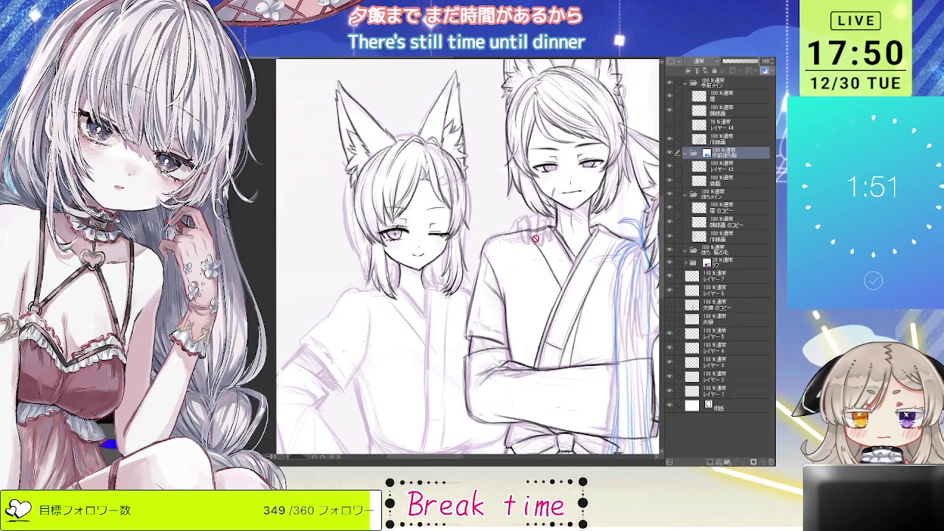
{"action": "scroll", "coordinate": [536, 238], "scroll_direction": "down", "scroll_amount": 2}
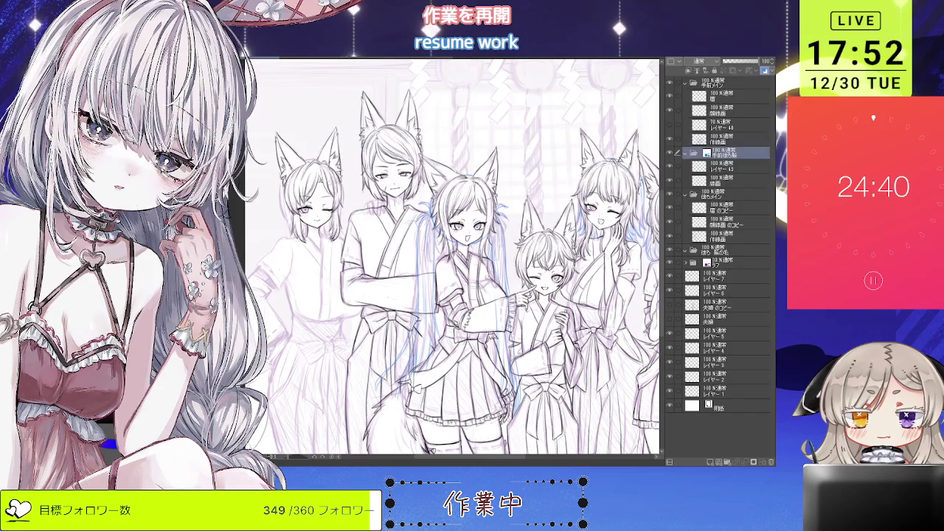
{"action": "scroll", "coordinate": [454, 258], "scroll_direction": "up", "scroll_amount": 5}
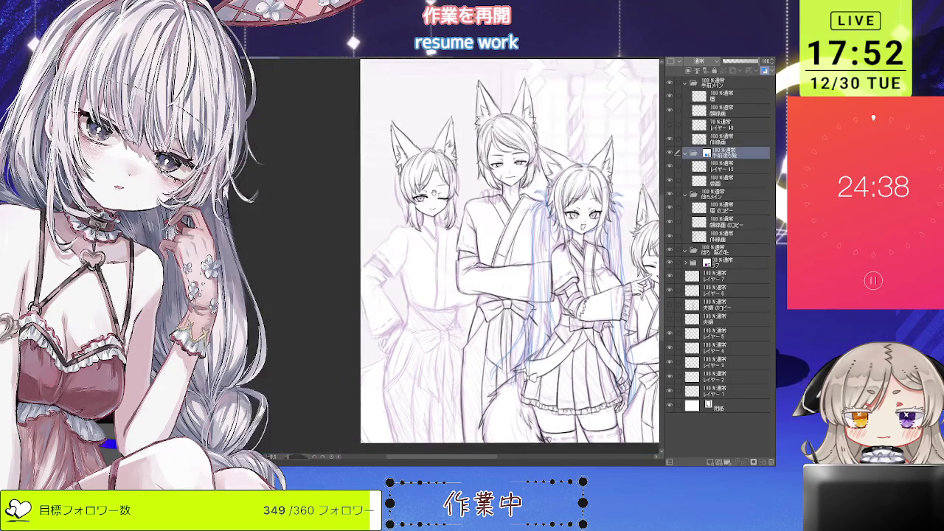
{"action": "scroll", "coordinate": [439, 257], "scroll_direction": "up", "scroll_amount": 2}
{"action": "scroll", "coordinate": [443, 247], "scroll_direction": "up", "scroll_amount": 1}
{"action": "scroll", "coordinate": [449, 234], "scroll_direction": "up", "scroll_amount": 1}
{"action": "scroll", "coordinate": [455, 261], "scroll_direction": "down", "scroll_amount": 2}
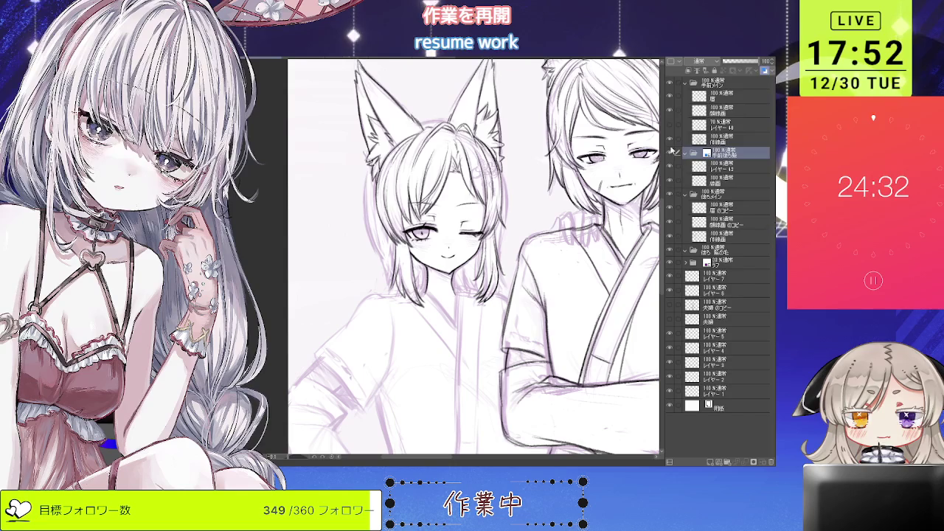
Step: Hide and show the line-art folder twice against the sketch, then select 線画のコピー
{"action": "left_click", "coordinate": [670, 196]}
{"action": "left_click", "coordinate": [669, 196]}
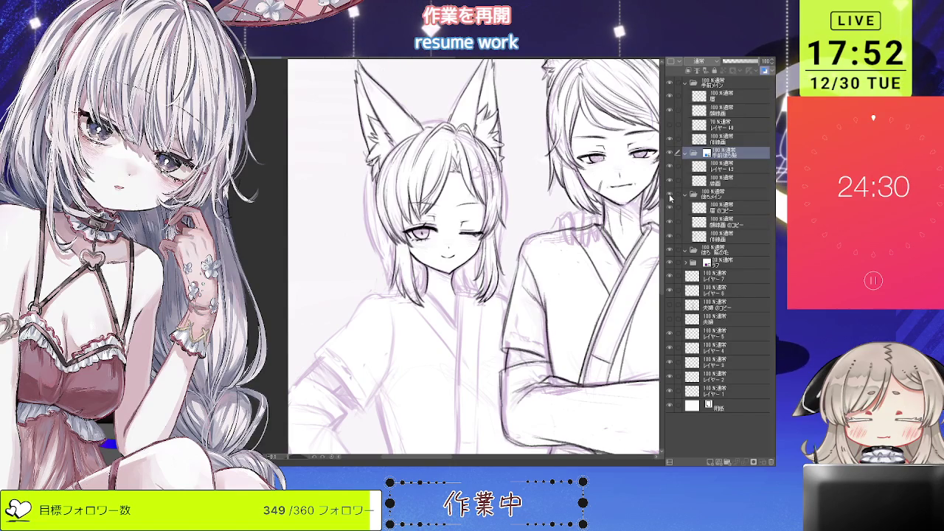
{"action": "left_click", "coordinate": [669, 196]}
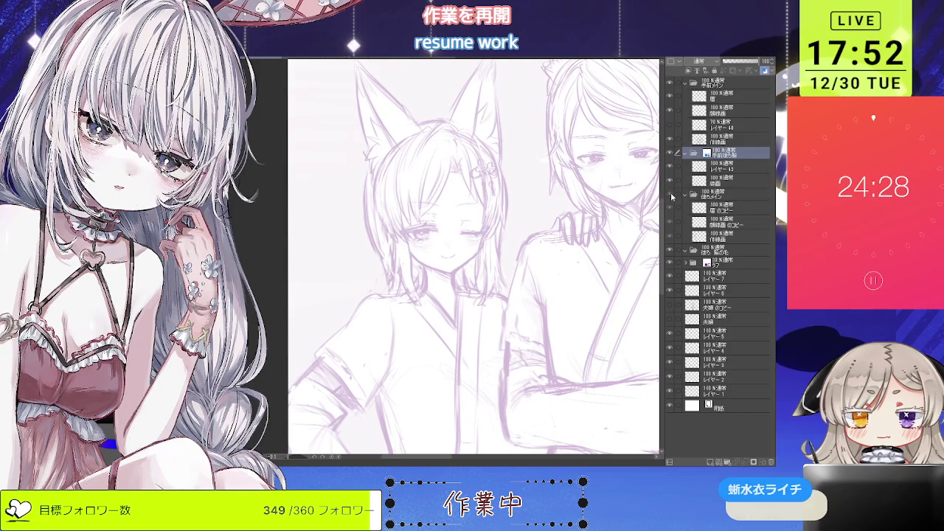
{"action": "left_click", "coordinate": [669, 196]}
{"action": "left_click", "coordinate": [727, 222]}
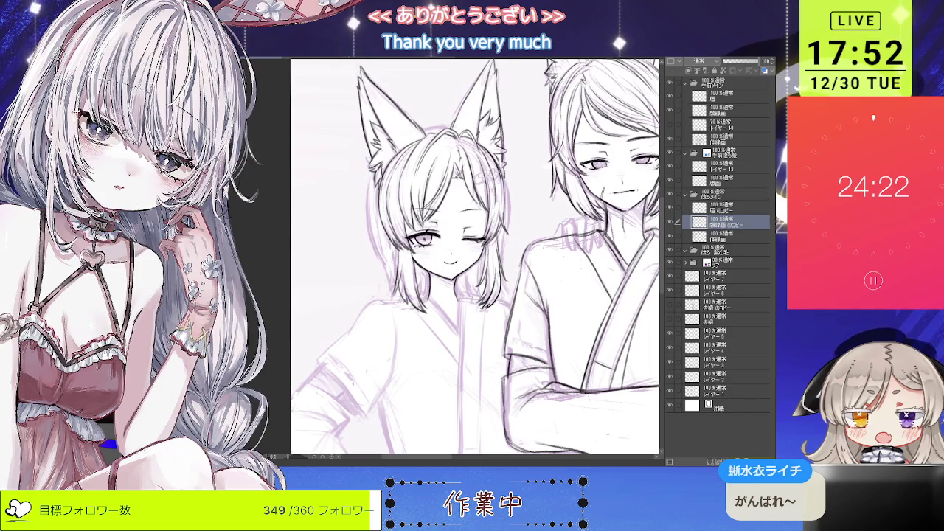
{"action": "scroll", "coordinate": [444, 217], "scroll_direction": "up", "scroll_amount": 3}
{"action": "left_click_drag", "start_coordinate": [288, 257], "coordinate": [291, 245]}
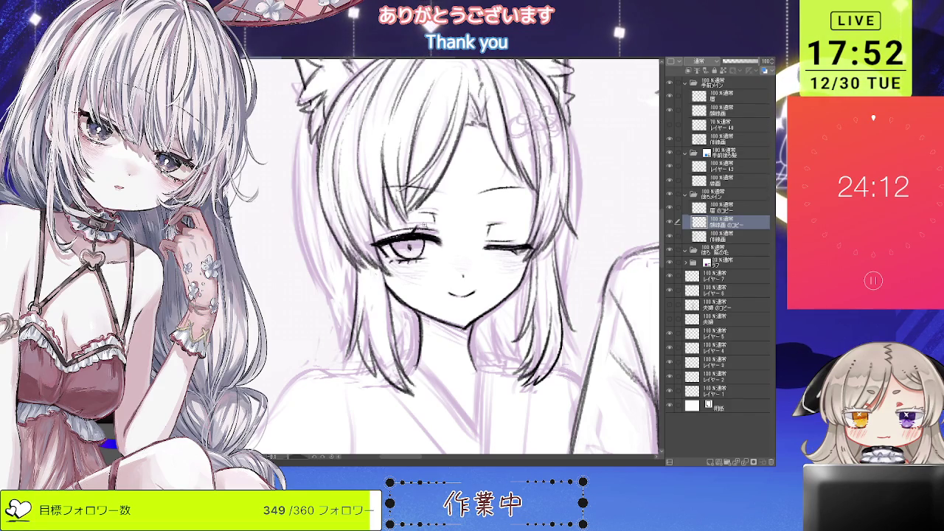
{"action": "key", "text": "ctrl+minus"}
{"action": "key", "text": "ctrl+minus"}
{"action": "key", "text": "ctrl+minus"}
{"action": "key", "text": "ctrl+minus"}
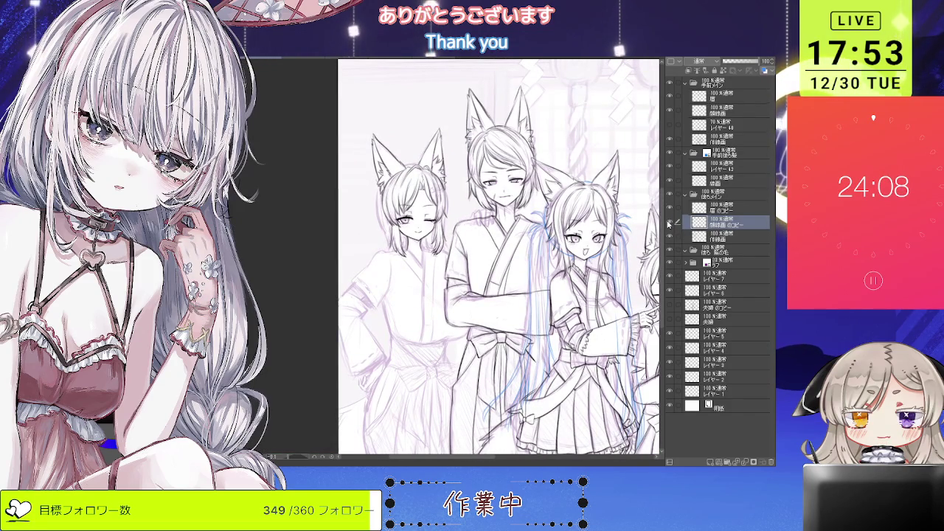
{"action": "left_click_drag", "start_coordinate": [501, 259], "coordinate": [516, 278]}
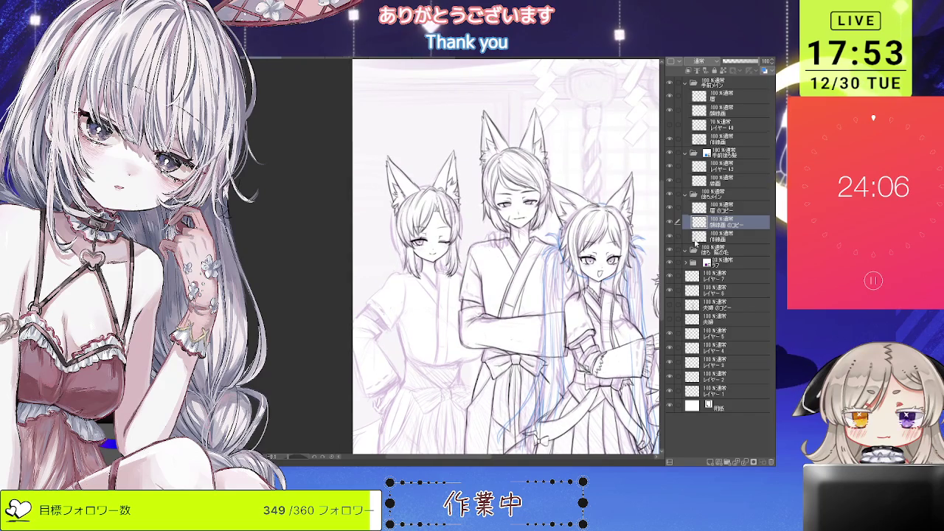
{"action": "left_click", "coordinate": [723, 236]}
Step: Add a new empty raster layer, layer 41, for fresh line work
{"action": "scroll", "coordinate": [406, 250], "scroll_direction": "up", "scroll_amount": 3}
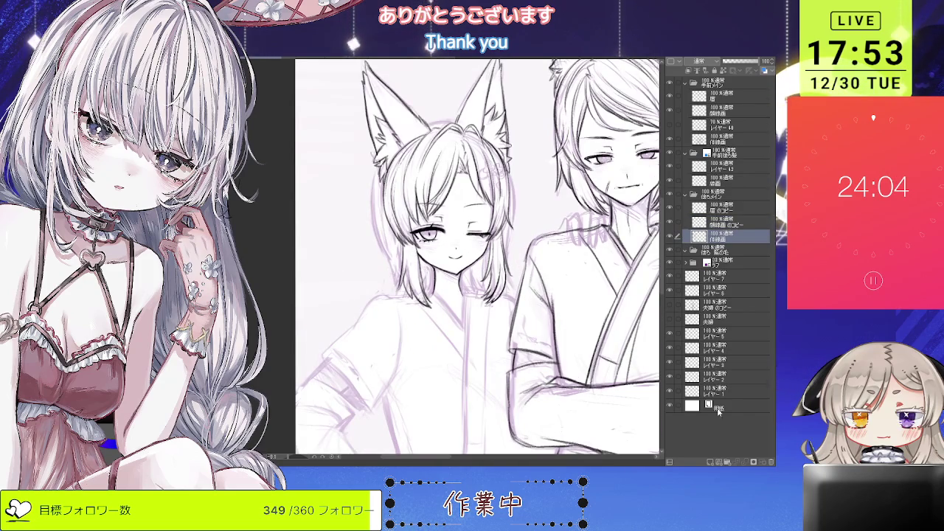
{"action": "left_click", "coordinate": [709, 461]}
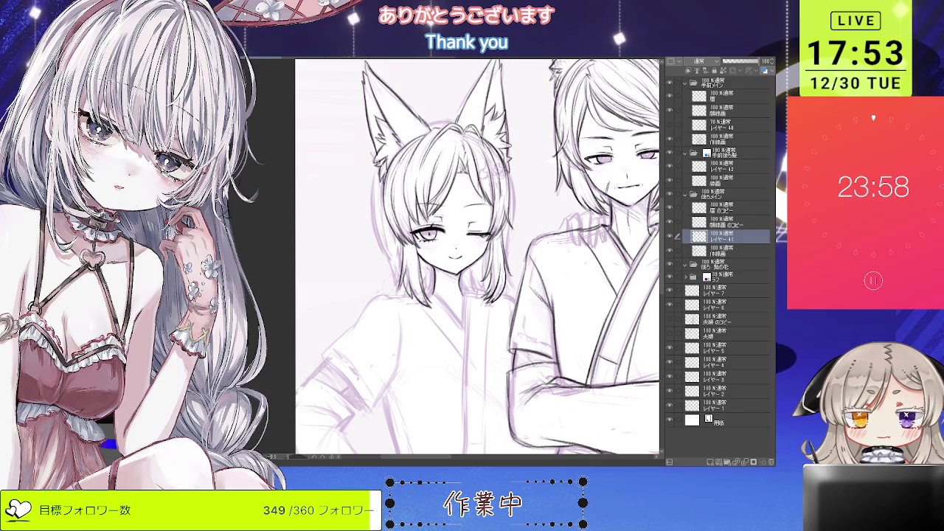
{"action": "scroll", "coordinate": [458, 243], "scroll_direction": "up", "scroll_amount": 1}
{"action": "scroll", "coordinate": [457, 244], "scroll_direction": "up", "scroll_amount": 1}
{"action": "scroll", "coordinate": [458, 243], "scroll_direction": "up", "scroll_amount": 1}
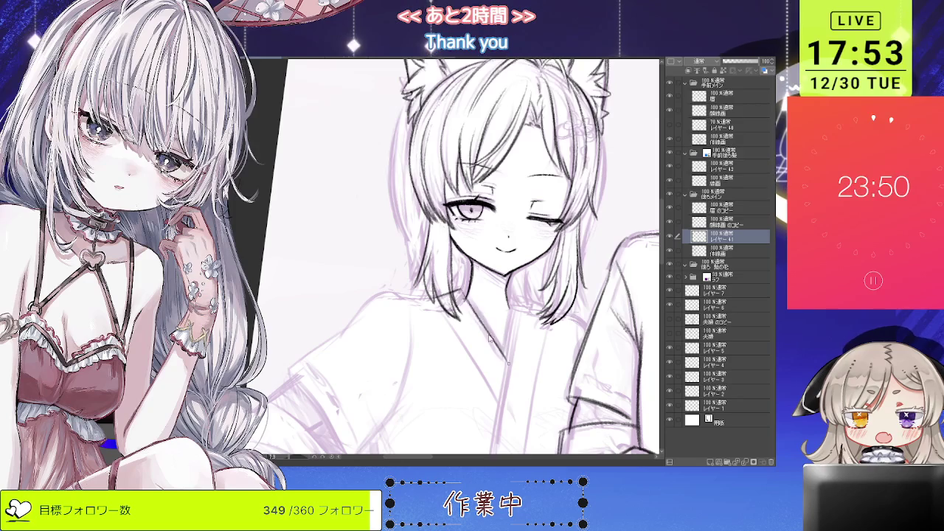
Step: Ink the diagonal kimono collar line, replacing the faint first stroke with a firmer one
{"action": "mouse_move", "coordinate": [474, 302]}
{"action": "left_mouse_down"}
{"action": "mouse_move", "coordinate": [506, 351]}
{"action": "mouse_move", "coordinate": [451, 287]}
{"action": "left_mouse_up"}
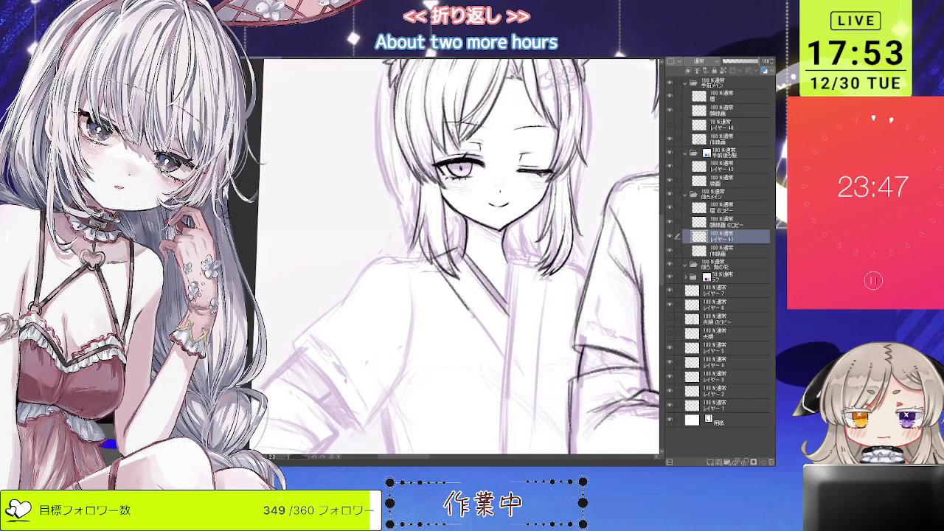
{"action": "key", "text": "ctrl+z"}
{"action": "left_click_drag", "start_coordinate": [505, 356], "coordinate": [455, 298]}
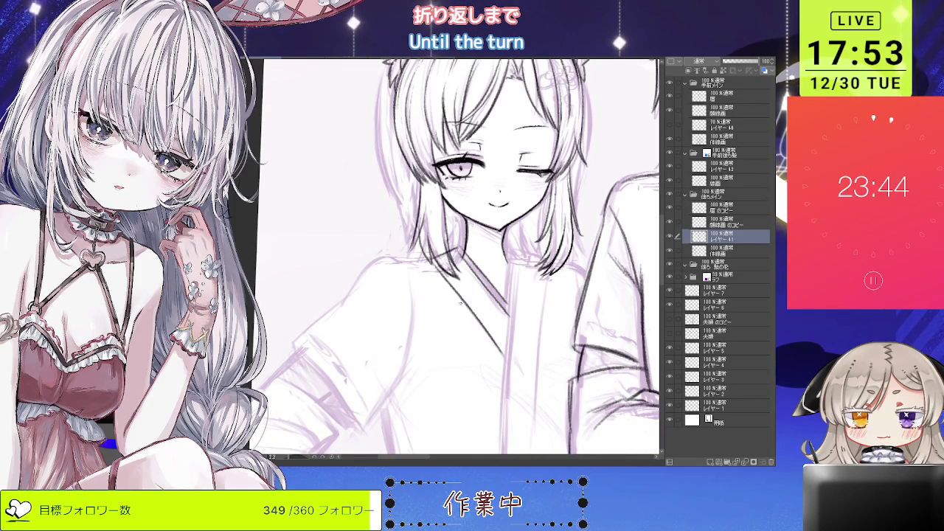
{"action": "scroll", "coordinate": [466, 312], "scroll_direction": "down", "scroll_amount": 2}
{"action": "scroll", "coordinate": [466, 282], "scroll_direction": "down", "scroll_amount": 2}
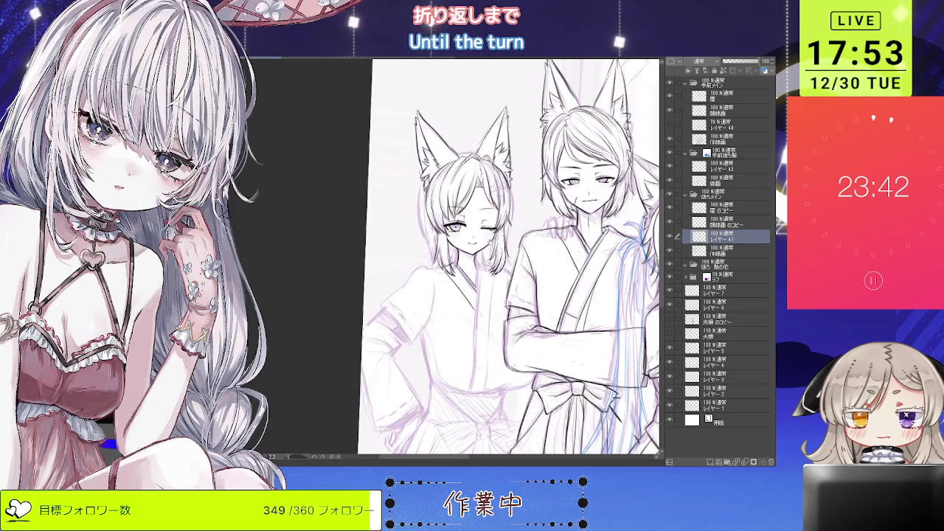
Step: Tilt the canvas to a comfortable drawing angle, then return it to upright
{"action": "key", "text": "minus"}
{"action": "key", "text": "minus"}
{"action": "key", "text": "asciicircum"}
{"action": "key", "text": "asciicircum"}
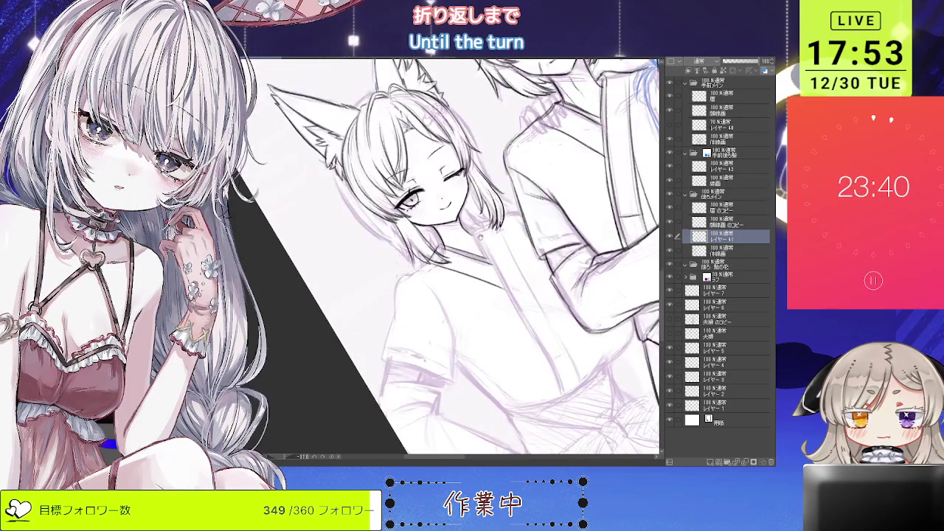
{"action": "key", "text": "ctrl+plus"}
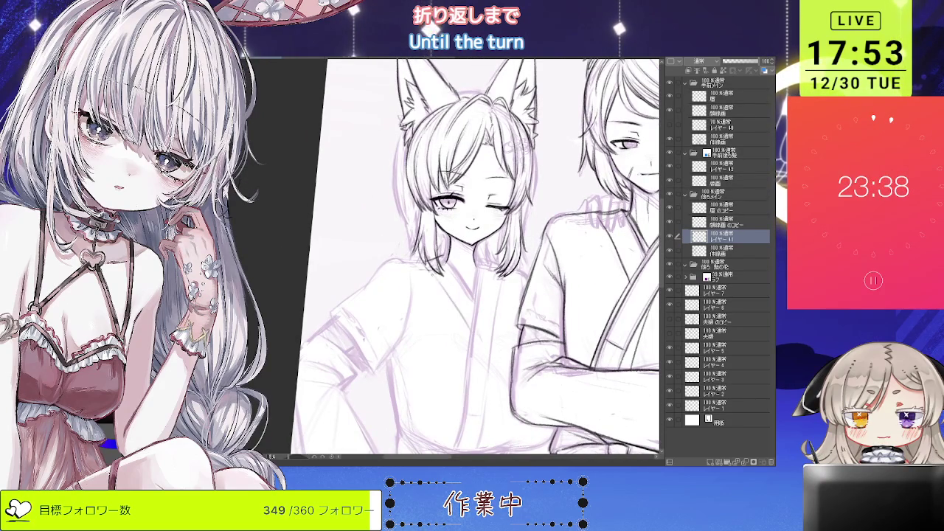
{"action": "scroll", "coordinate": [469, 297], "scroll_direction": "up", "scroll_amount": 2}
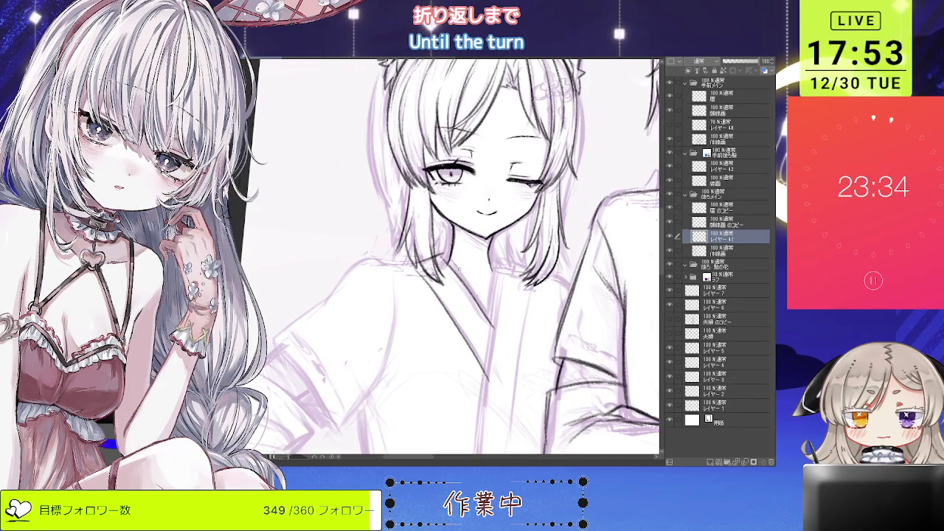
{"action": "scroll", "coordinate": [447, 258], "scroll_direction": "up", "scroll_amount": 1}
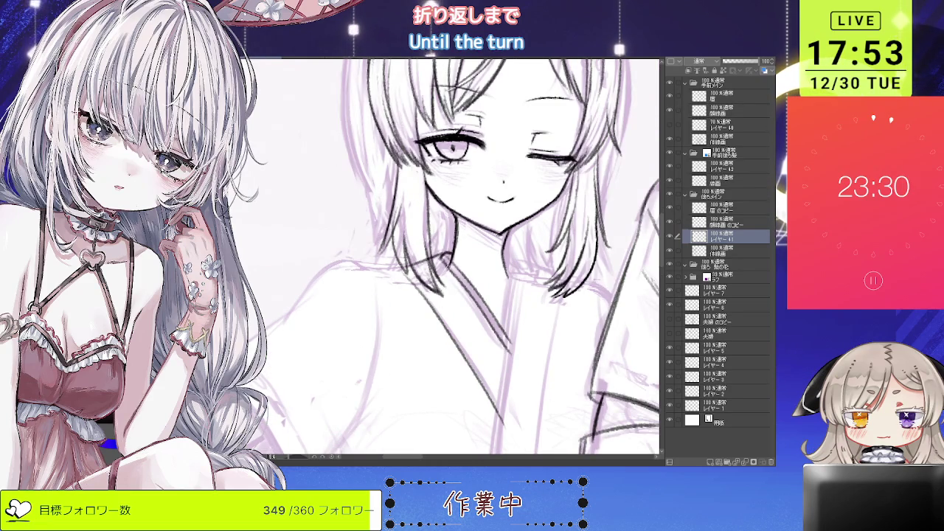
{"action": "scroll", "coordinate": [443, 262], "scroll_direction": "down", "scroll_amount": 2}
{"action": "scroll", "coordinate": [444, 262], "scroll_direction": "down", "scroll_amount": 2}
{"action": "scroll", "coordinate": [444, 262], "scroll_direction": "down", "scroll_amount": 1}
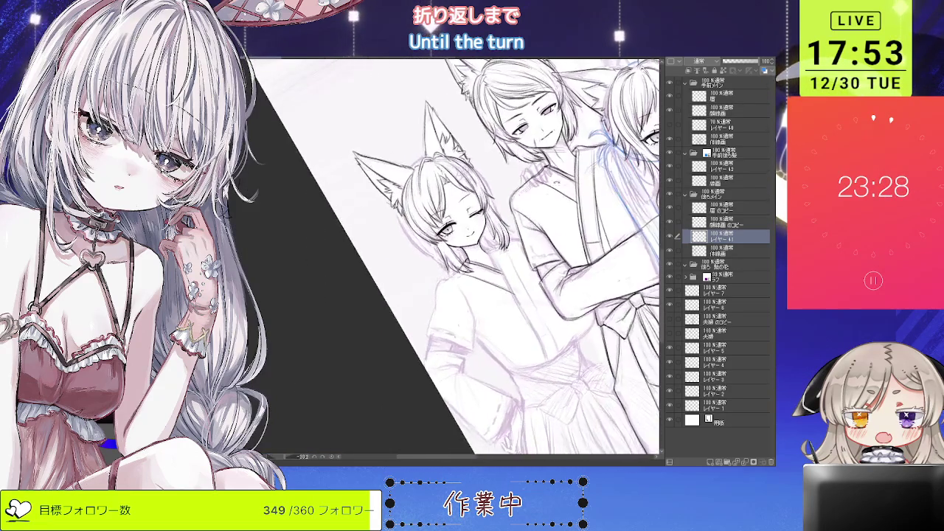
{"action": "scroll", "coordinate": [494, 276], "scroll_direction": "up", "scroll_amount": 1}
{"action": "scroll", "coordinate": [493, 276], "scroll_direction": "up", "scroll_amount": 1}
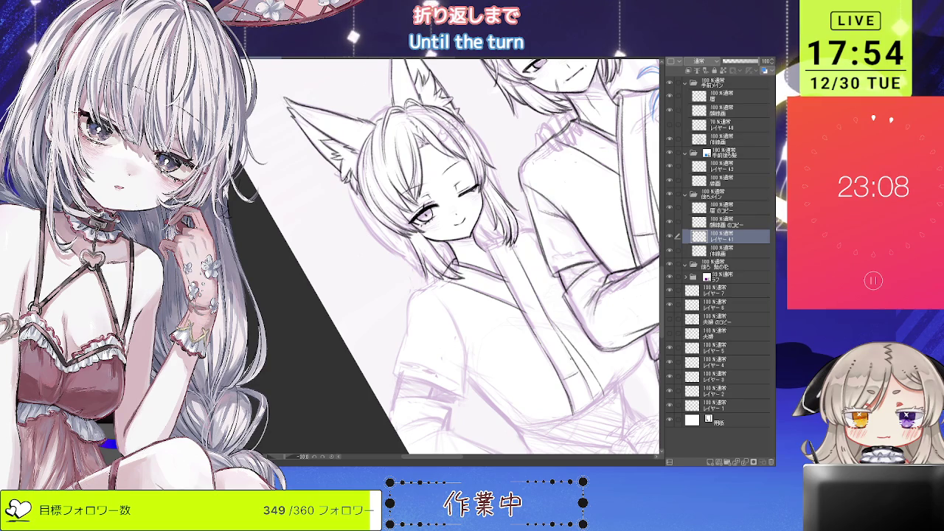
{"action": "key", "text": "asciicircum"}
{"action": "key", "text": "asciicircum"}
{"action": "key", "text": "asciicircum"}
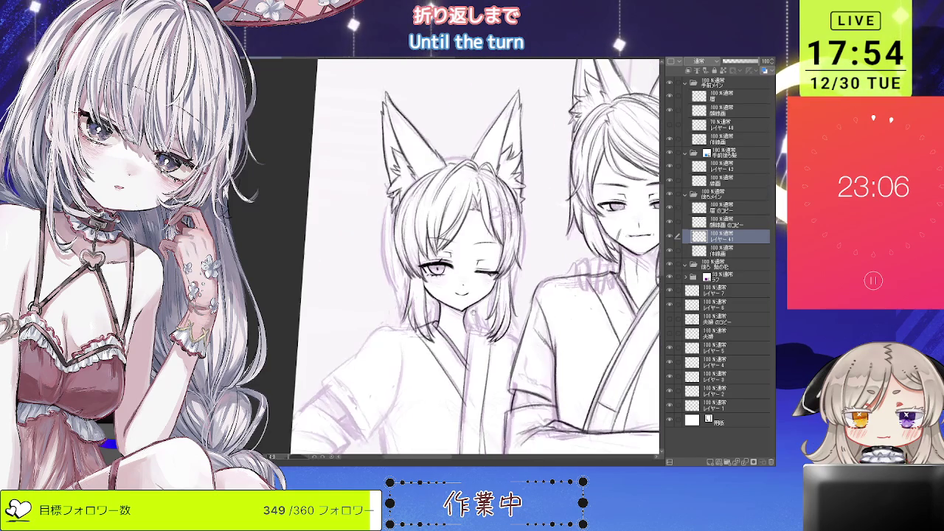
{"action": "key", "text": "asciicircum"}
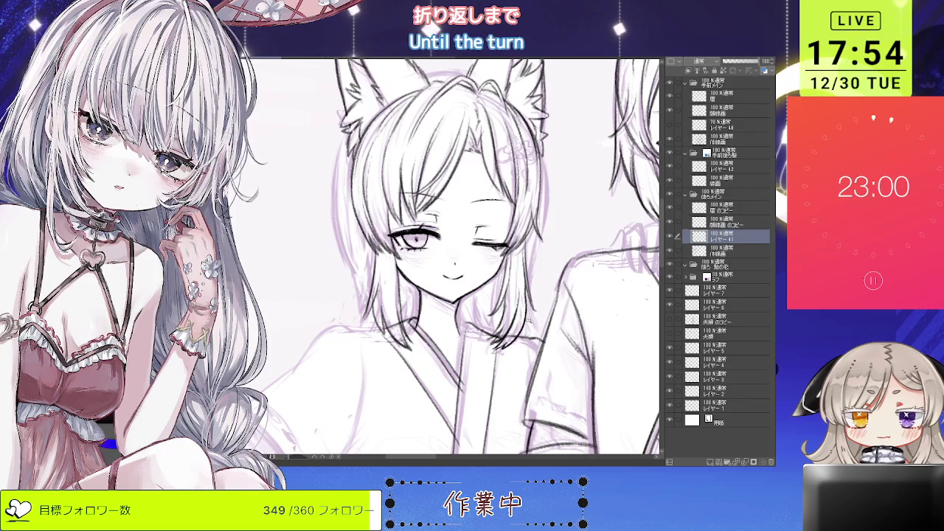
{"action": "scroll", "coordinate": [454, 259], "scroll_direction": "down", "scroll_amount": 3}
{"action": "scroll", "coordinate": [453, 258], "scroll_direction": "up", "scroll_amount": 1}
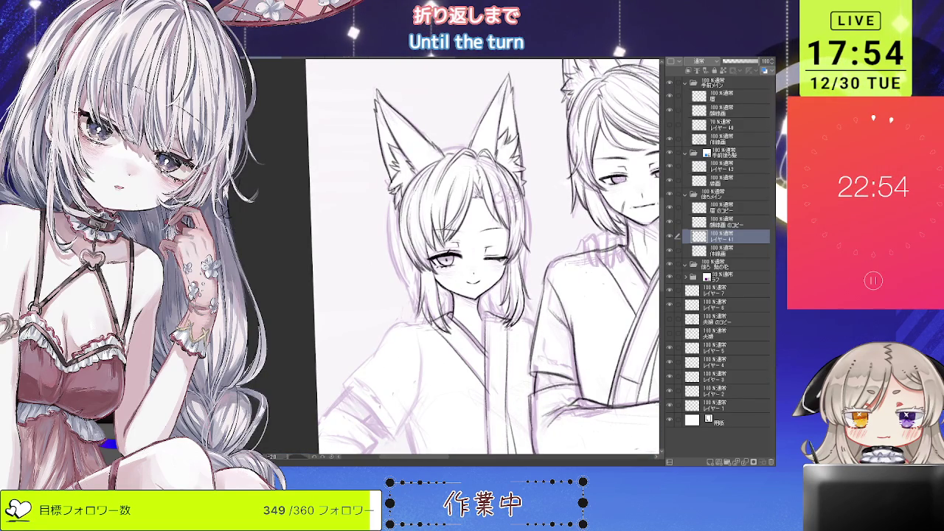
{"action": "left_click_drag", "start_coordinate": [506, 322], "coordinate": [529, 314]}
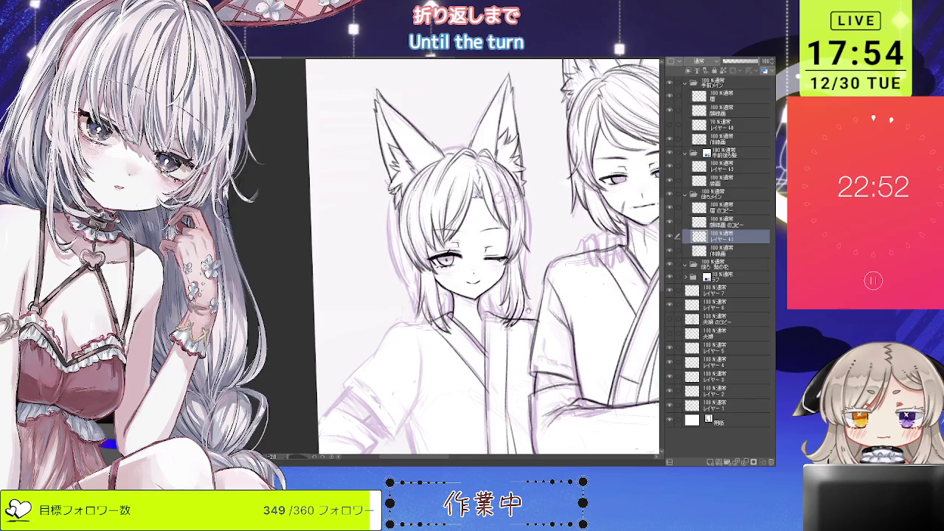
{"action": "scroll", "coordinate": [517, 295], "scroll_direction": "up", "scroll_amount": 2}
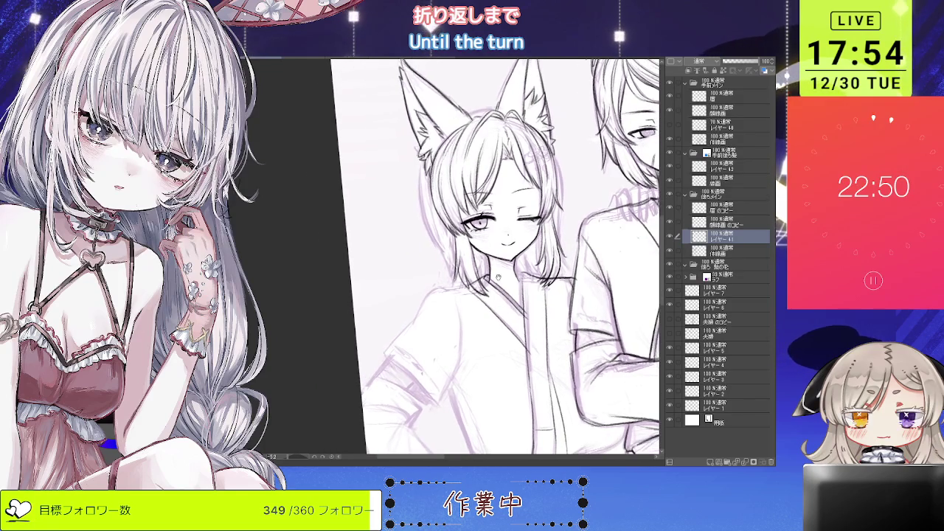
{"action": "left_click_drag", "start_coordinate": [457, 258], "coordinate": [517, 222]}
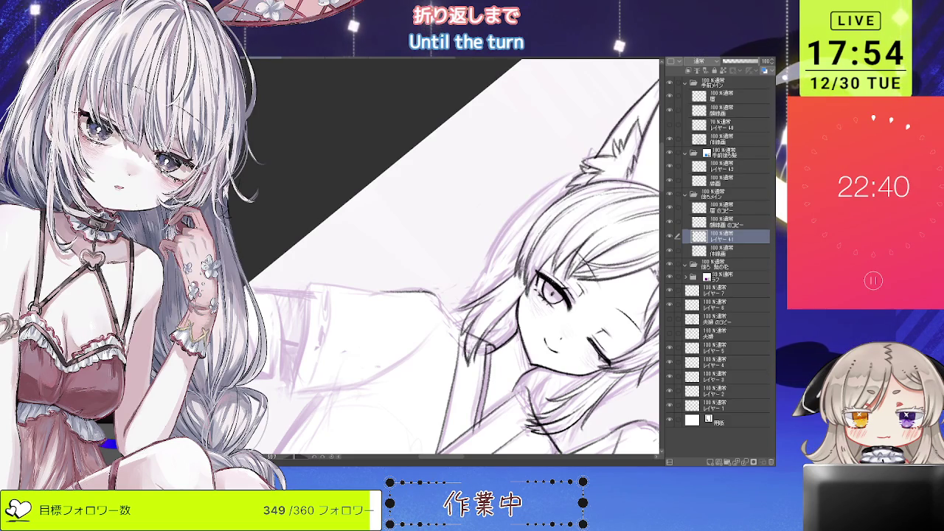
{"action": "key", "text": "ctrl+minus"}
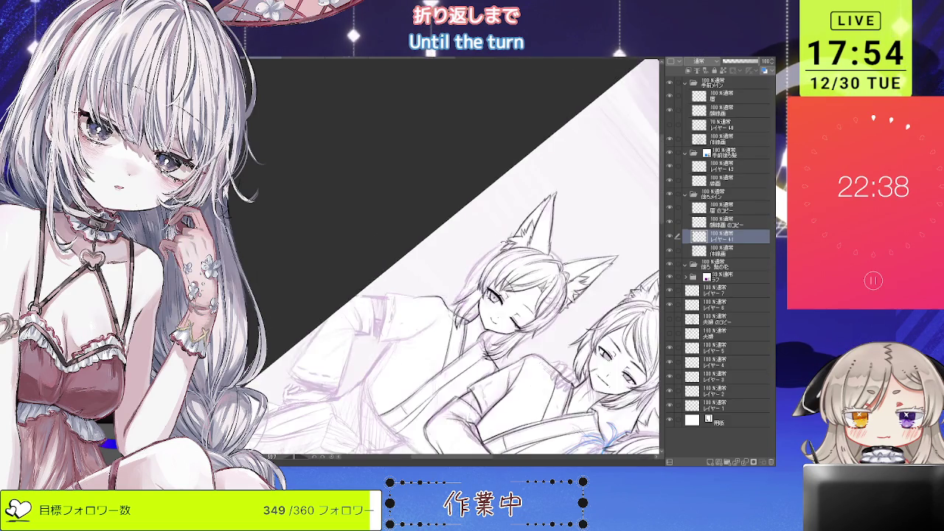
{"action": "key", "text": "ctrl+0"}
{"action": "key", "text": "ctrl+plus"}
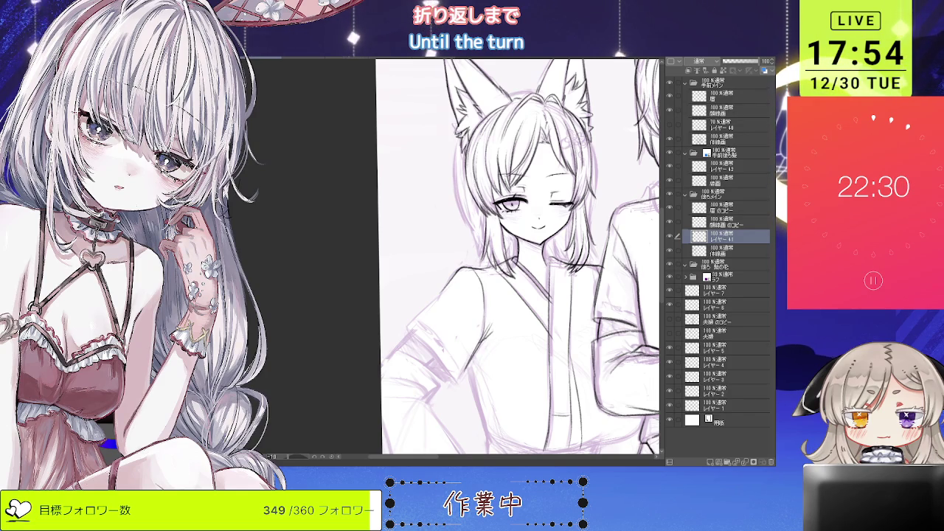
{"action": "key", "text": "ctrl+minus"}
{"action": "key", "text": "ctrl+plus"}
{"action": "key", "text": "ctrl+plus"}
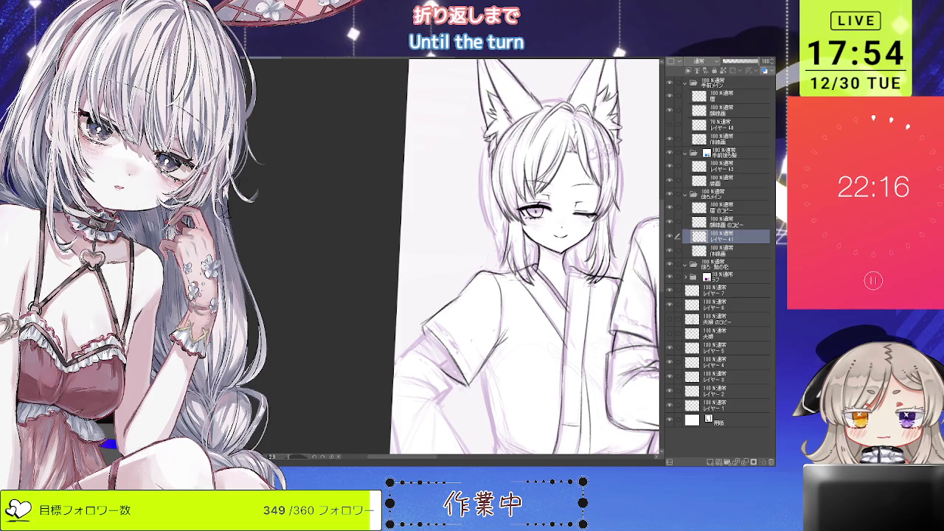
{"action": "scroll", "coordinate": [457, 335], "scroll_direction": "down", "scroll_amount": 2}
{"action": "scroll", "coordinate": [456, 334], "scroll_direction": "down", "scroll_amount": 1}
{"action": "scroll", "coordinate": [456, 334], "scroll_direction": "down", "scroll_amount": 1}
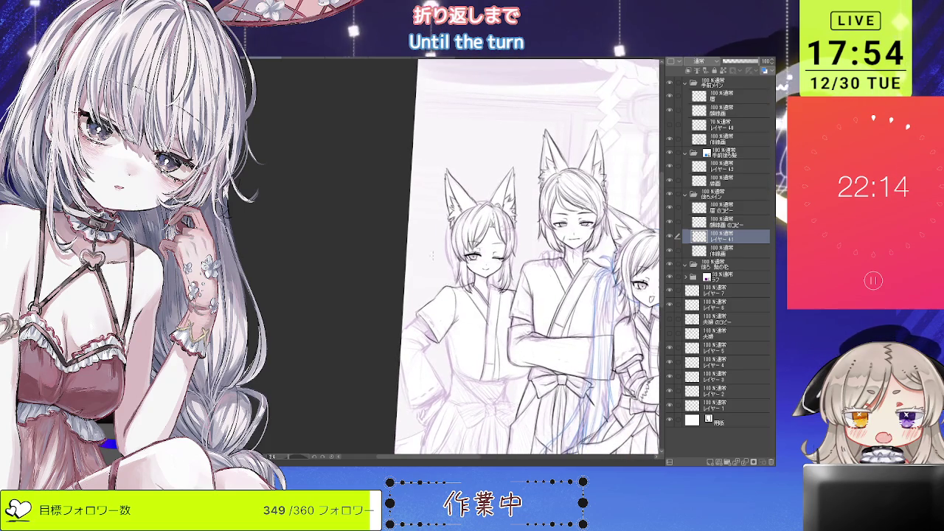
{"action": "scroll", "coordinate": [457, 334], "scroll_direction": "up", "scroll_amount": 3}
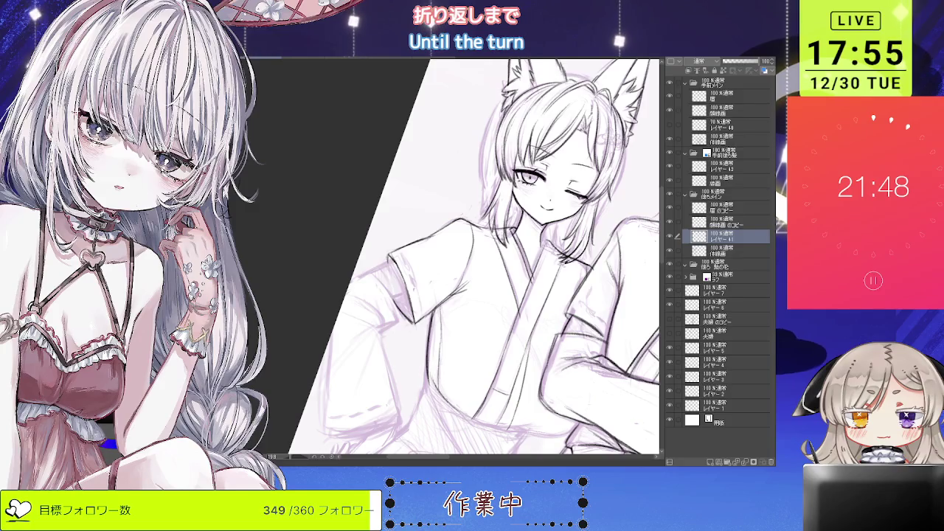
{"action": "scroll", "coordinate": [465, 362], "scroll_direction": "up", "scroll_amount": 1}
{"action": "scroll", "coordinate": [465, 362], "scroll_direction": "up", "scroll_amount": 1}
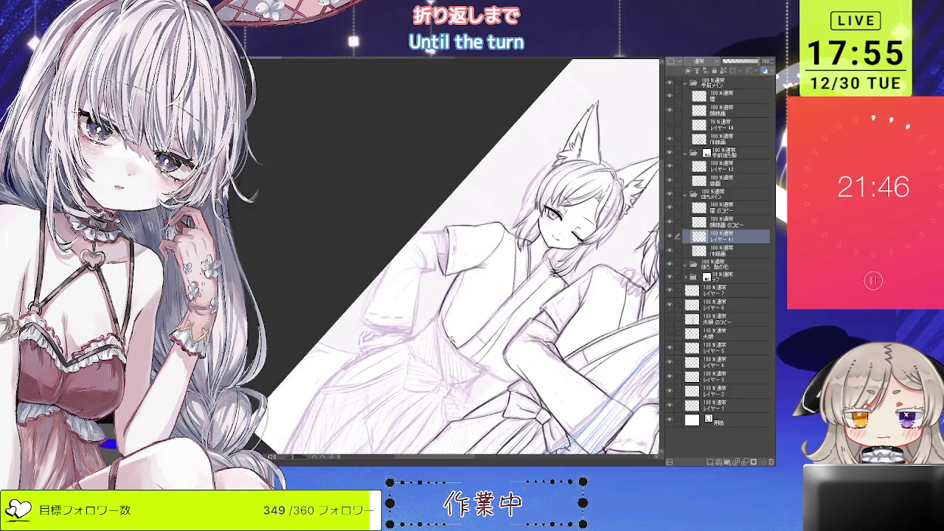
{"action": "scroll", "coordinate": [465, 362], "scroll_direction": "up", "scroll_amount": 1}
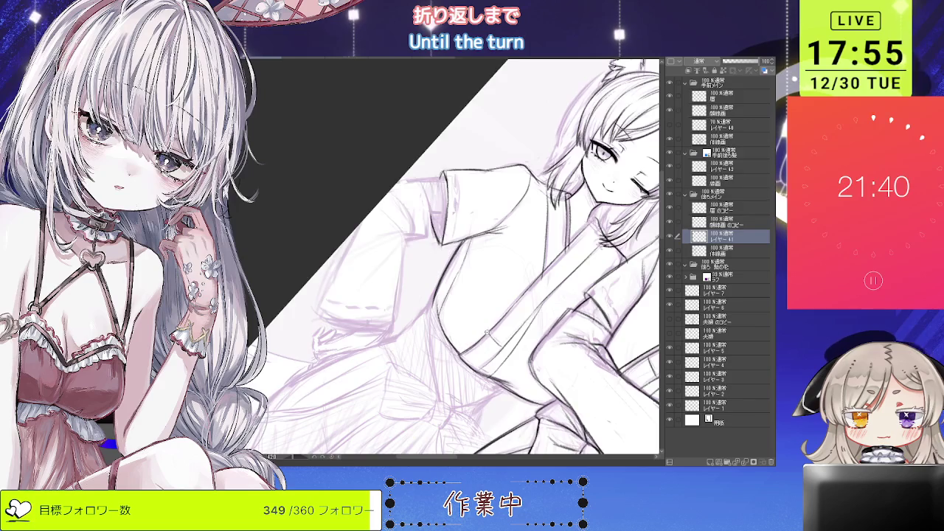
{"action": "scroll", "coordinate": [452, 258], "scroll_direction": "down", "scroll_amount": 1}
{"action": "scroll", "coordinate": [452, 258], "scroll_direction": "down", "scroll_amount": 1}
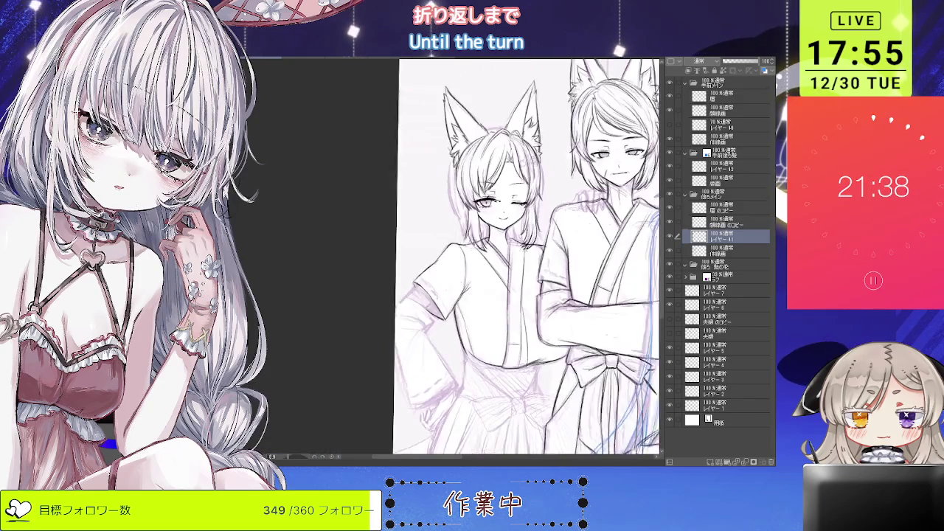
{"action": "scroll", "coordinate": [476, 258], "scroll_direction": "up", "scroll_amount": 2}
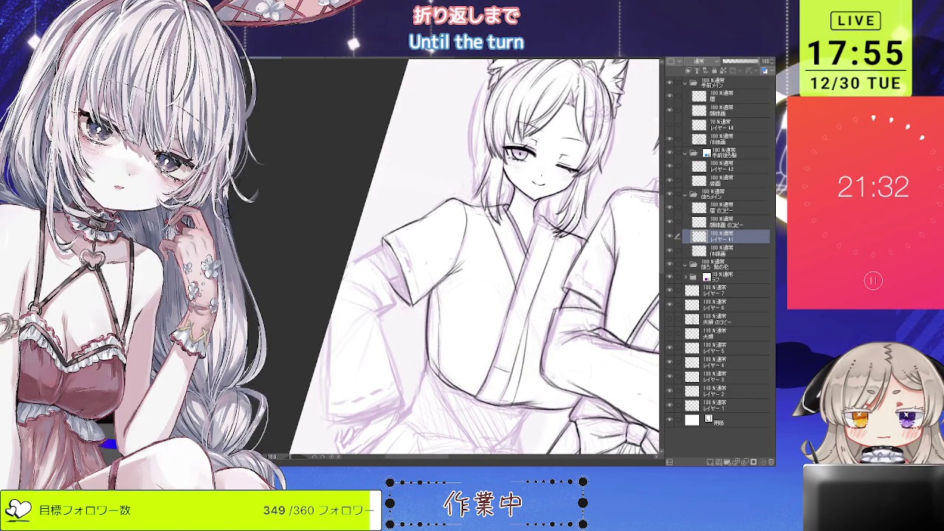
{"action": "scroll", "coordinate": [475, 257], "scroll_direction": "down", "scroll_amount": 1}
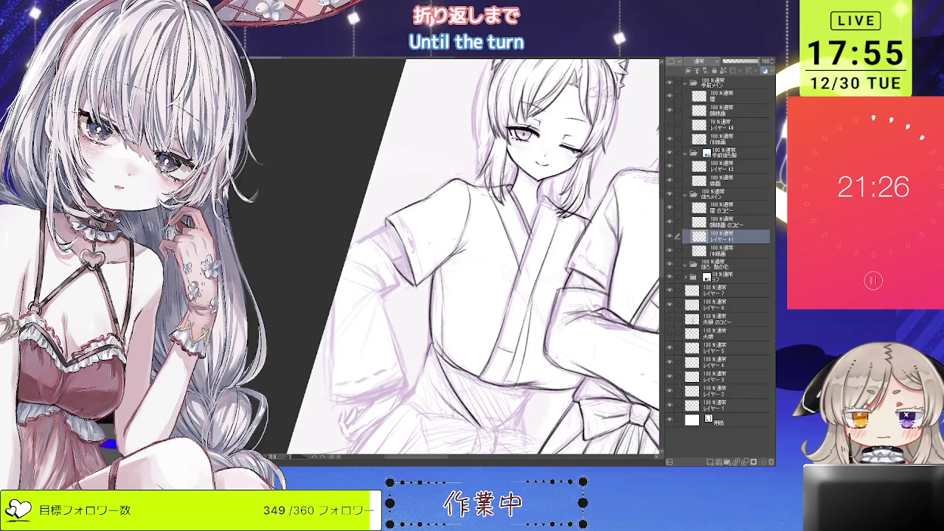
{"action": "scroll", "coordinate": [442, 411], "scroll_direction": "down", "scroll_amount": 3}
{"action": "scroll", "coordinate": [511, 344], "scroll_direction": "up", "scroll_amount": 3}
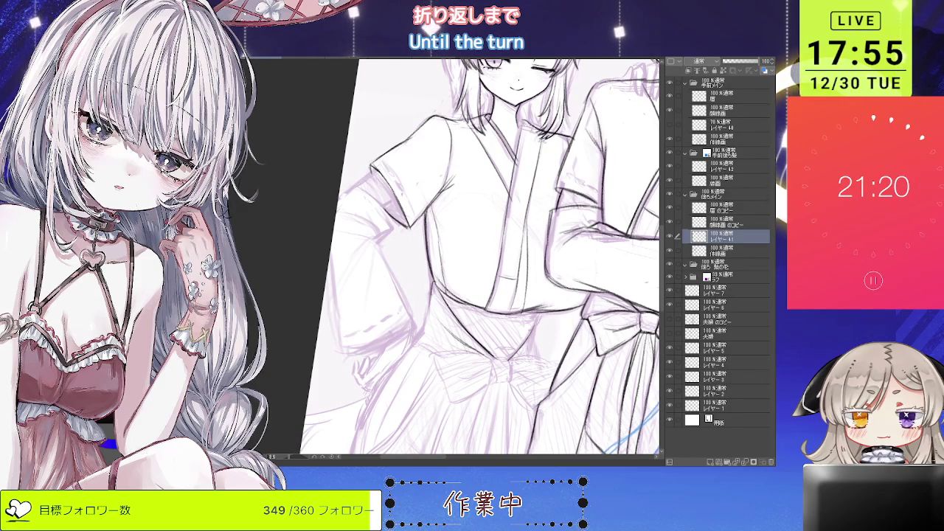
{"action": "scroll", "coordinate": [539, 294], "scroll_direction": "down", "scroll_amount": 3}
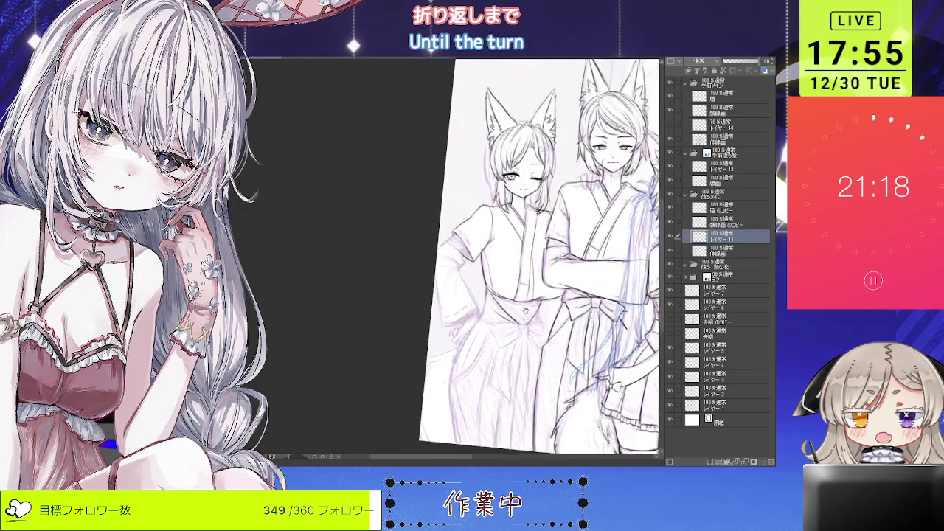
{"action": "scroll", "coordinate": [539, 294], "scroll_direction": "up", "scroll_amount": 1}
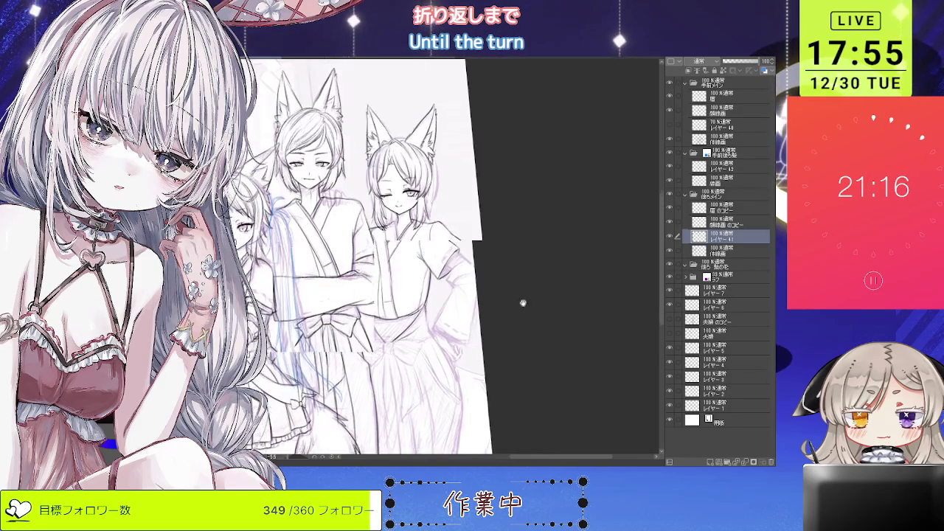
{"action": "left_click_drag", "start_coordinate": [521, 306], "coordinate": [627, 317]}
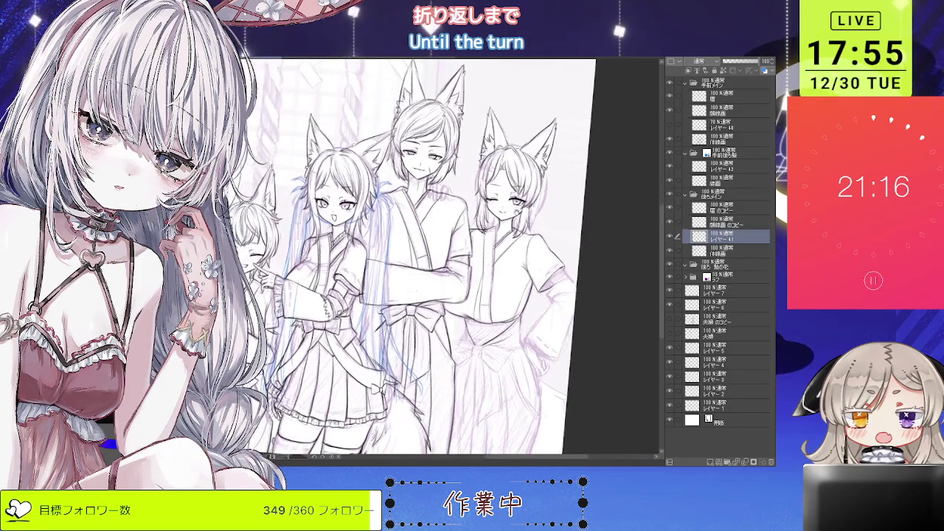
{"action": "scroll", "coordinate": [512, 311], "scroll_direction": "up", "scroll_amount": 2}
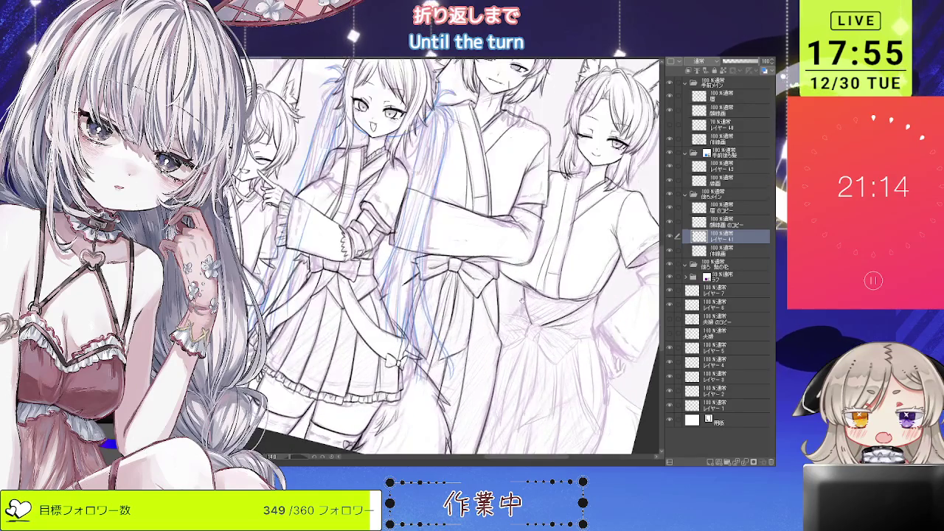
{"action": "scroll", "coordinate": [512, 311], "scroll_direction": "up", "scroll_amount": 1}
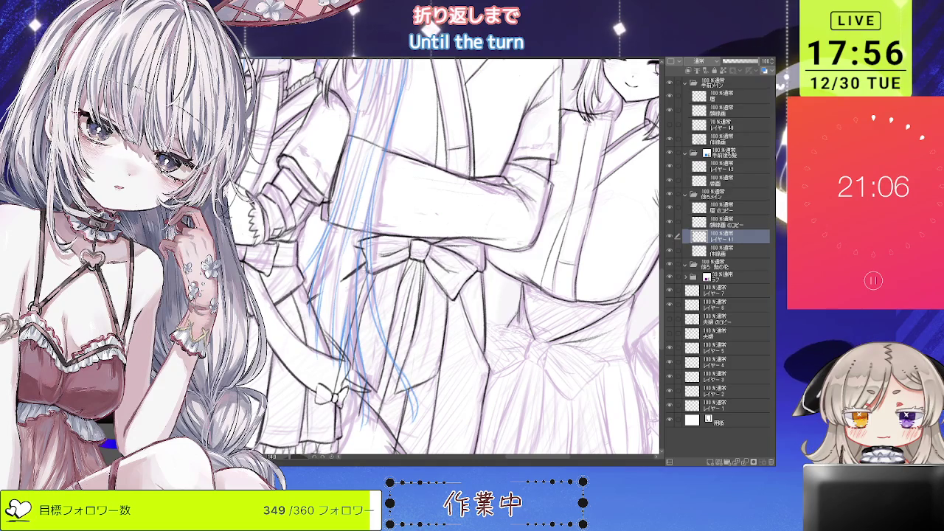
{"action": "scroll", "coordinate": [443, 258], "scroll_direction": "down", "scroll_amount": 3}
{"action": "scroll", "coordinate": [443, 258], "scroll_direction": "up", "scroll_amount": 3}
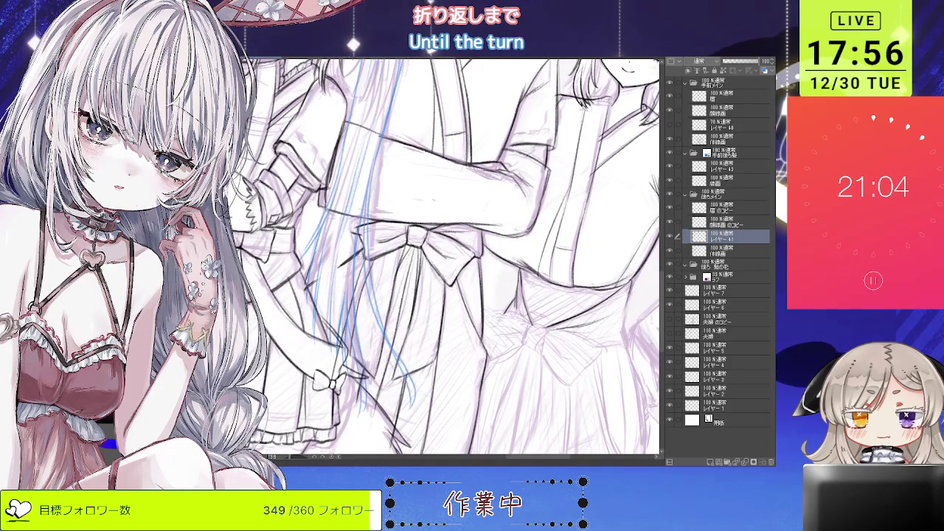
{"action": "scroll", "coordinate": [559, 339], "scroll_direction": "down", "scroll_amount": 3}
{"action": "scroll", "coordinate": [560, 340], "scroll_direction": "up", "scroll_amount": 2}
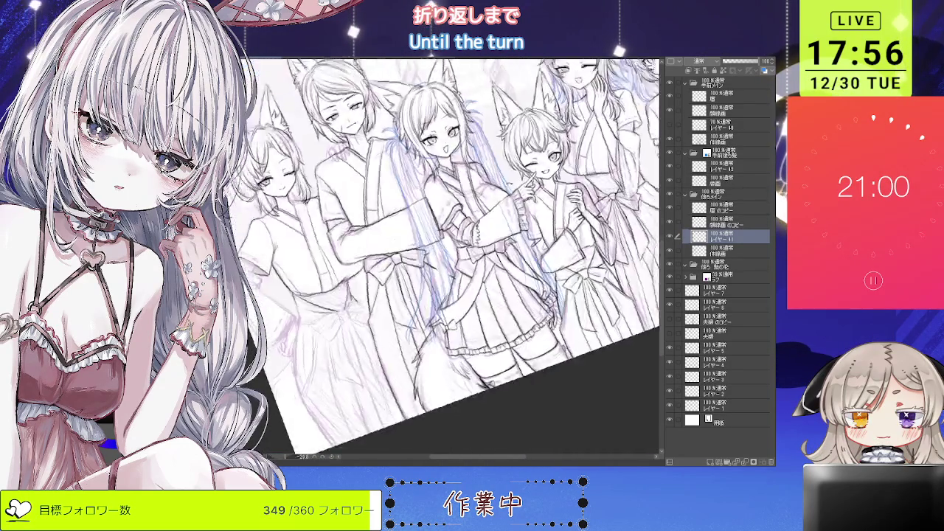
{"action": "scroll", "coordinate": [457, 259], "scroll_direction": "up", "scroll_amount": 2}
Step: Ink the left girl's hakama lines and the bow's left loop and knot
{"action": "scroll", "coordinate": [457, 259], "scroll_direction": "up", "scroll_amount": 2}
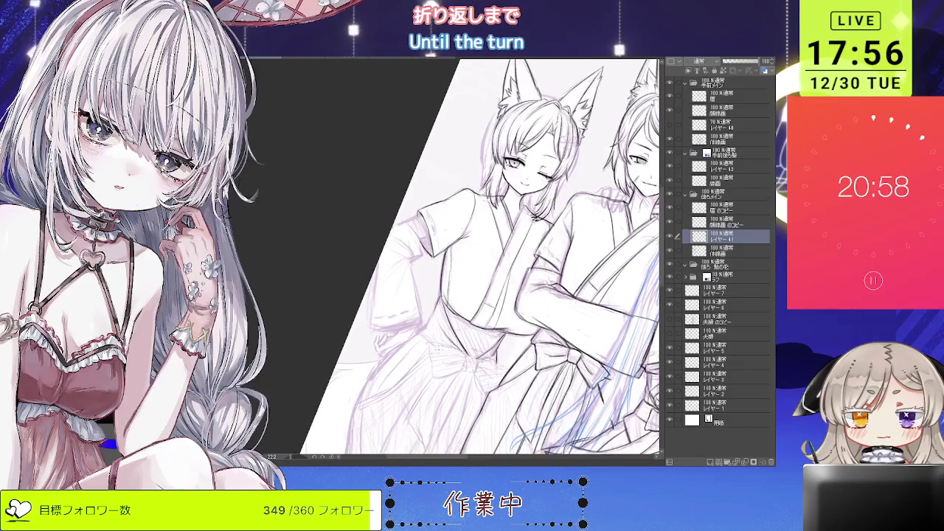
{"action": "scroll", "coordinate": [354, 369], "scroll_direction": "up", "scroll_amount": 2}
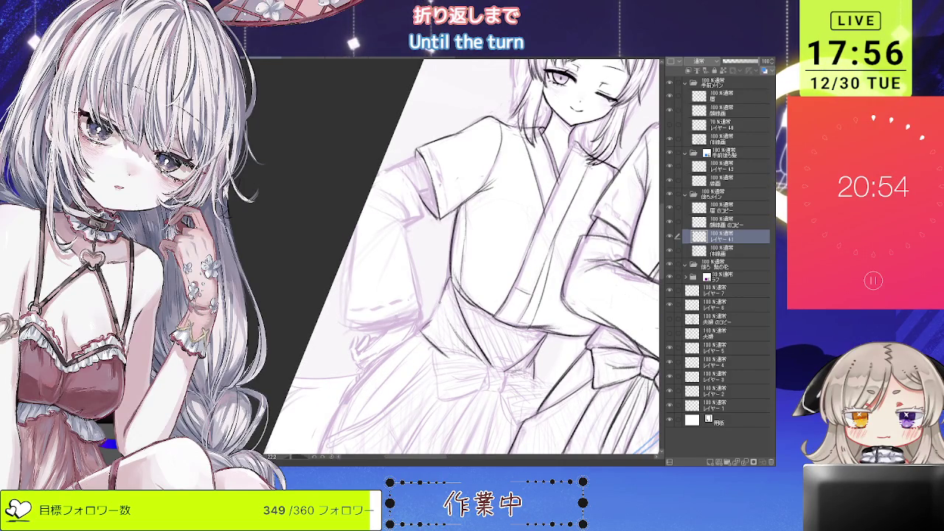
{"action": "scroll", "coordinate": [472, 259], "scroll_direction": "down", "scroll_amount": 2}
{"action": "scroll", "coordinate": [513, 317], "scroll_direction": "up", "scroll_amount": 2}
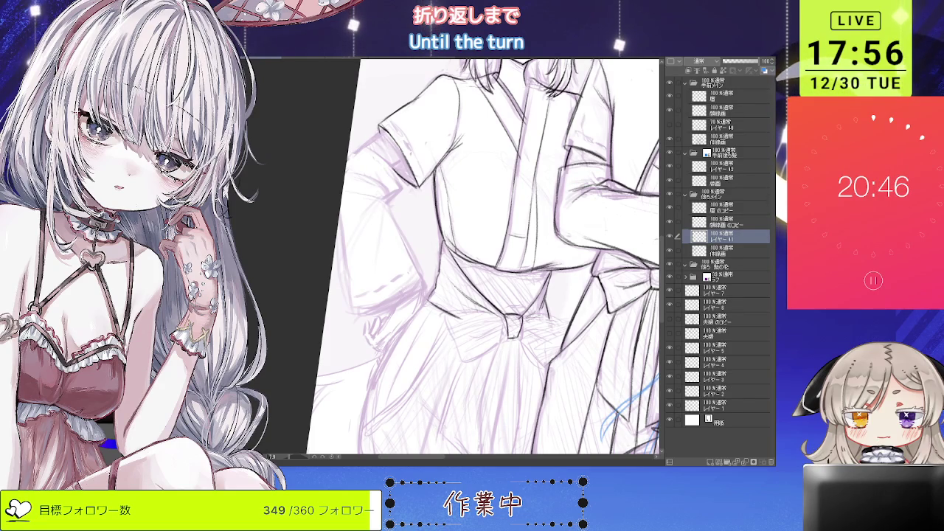
{"action": "scroll", "coordinate": [455, 341], "scroll_direction": "down", "scroll_amount": 2}
{"action": "scroll", "coordinate": [456, 341], "scroll_direction": "up", "scroll_amount": 2}
{"action": "left_click_drag", "start_coordinate": [443, 333], "coordinate": [493, 360]}
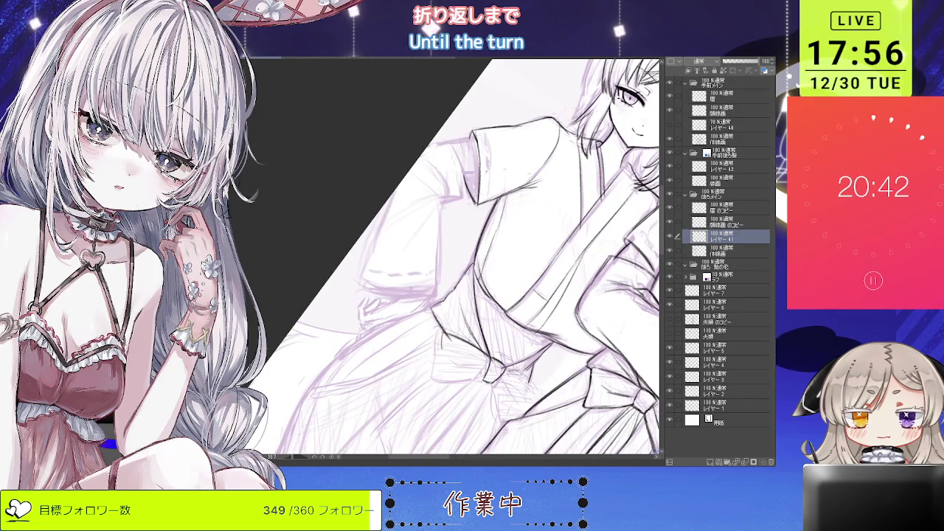
{"action": "key", "text": "ctrl+@"}
{"action": "left_click_drag", "start_coordinate": [483, 311], "coordinate": [502, 351]}
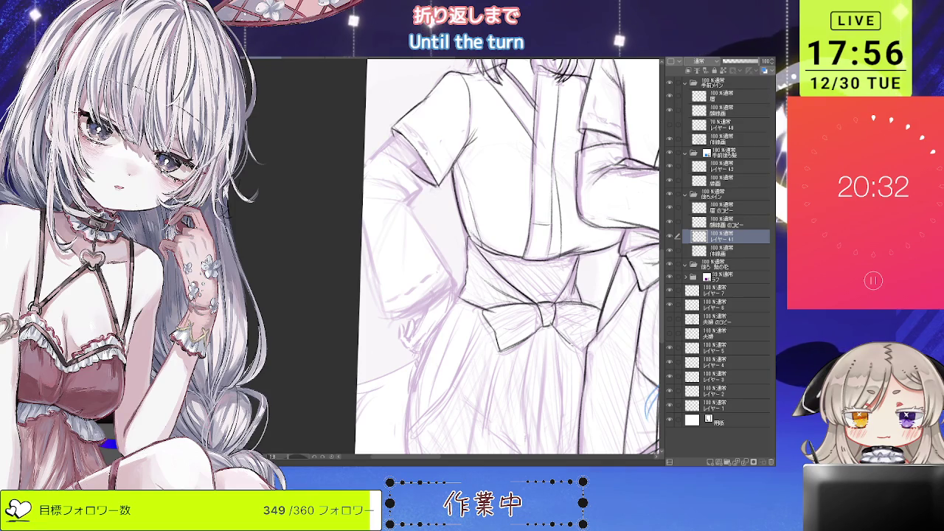
Step: Zoom and tilt the view onto the left and middle figures' hakama bows
{"action": "key", "text": "ctrl+minus"}
{"action": "left_click", "coordinate": [532, 345]}
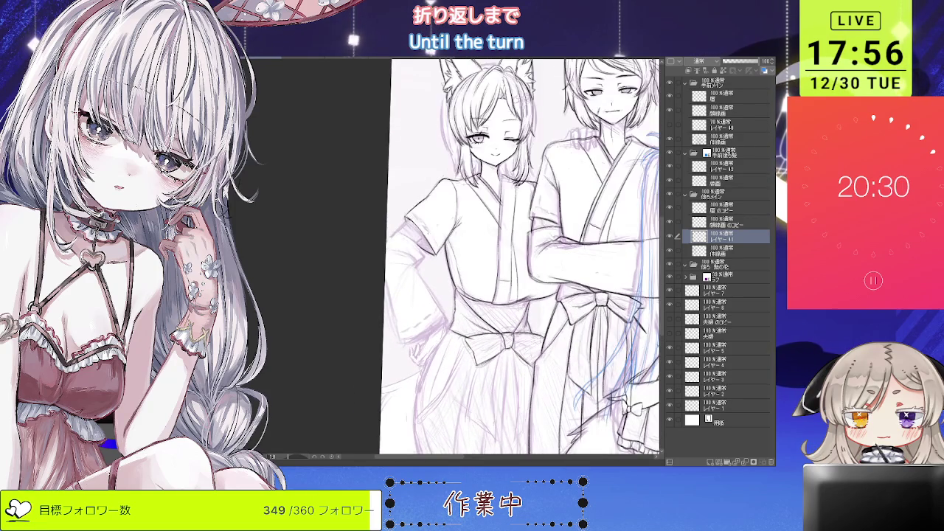
{"action": "left_click", "coordinate": [539, 343]}
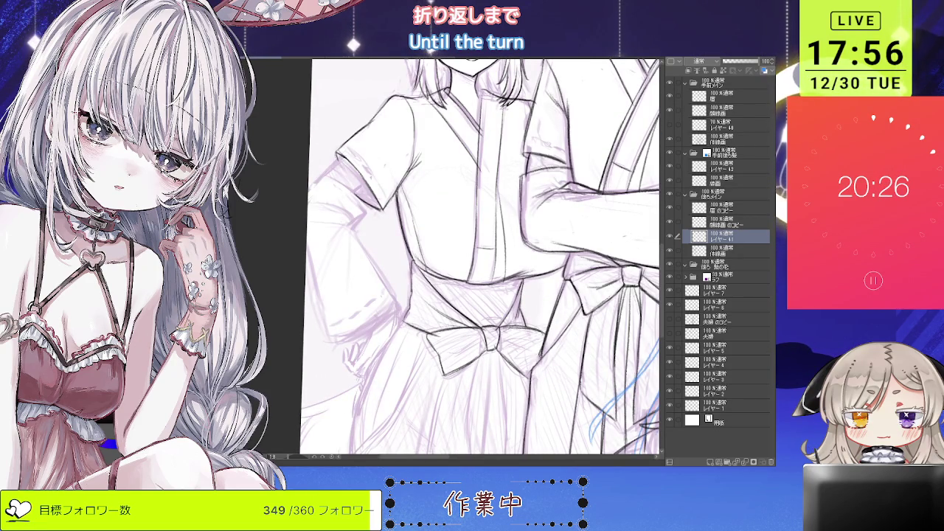
{"action": "key", "text": "asciicircum"}
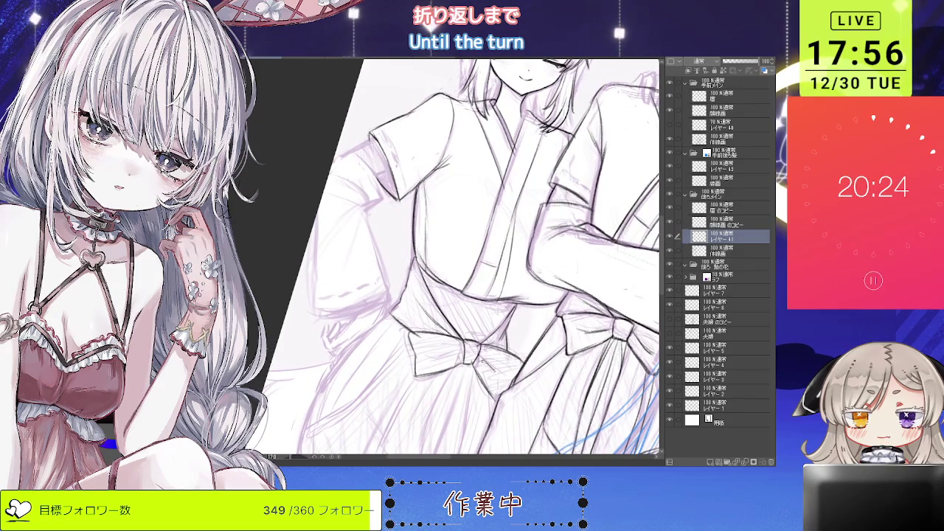
{"action": "key", "text": "asciicircum"}
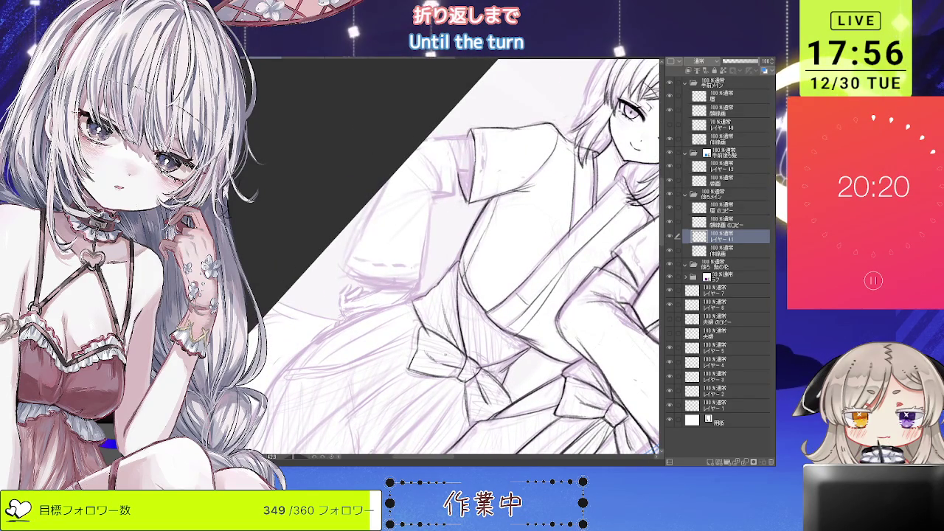
{"action": "key", "text": "ctrl+0"}
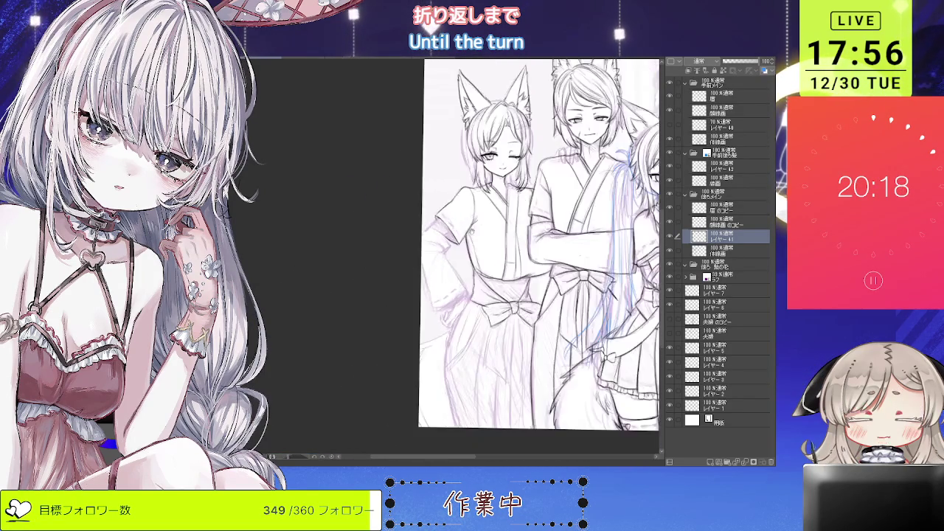
{"action": "key", "text": "asciicircum"}
Step: Rotate the canvas to an inking angle and undo the stray stroke
{"action": "scroll", "coordinate": [472, 339], "scroll_direction": "up", "scroll_amount": 2}
{"action": "scroll", "coordinate": [472, 339], "scroll_direction": "up", "scroll_amount": 2}
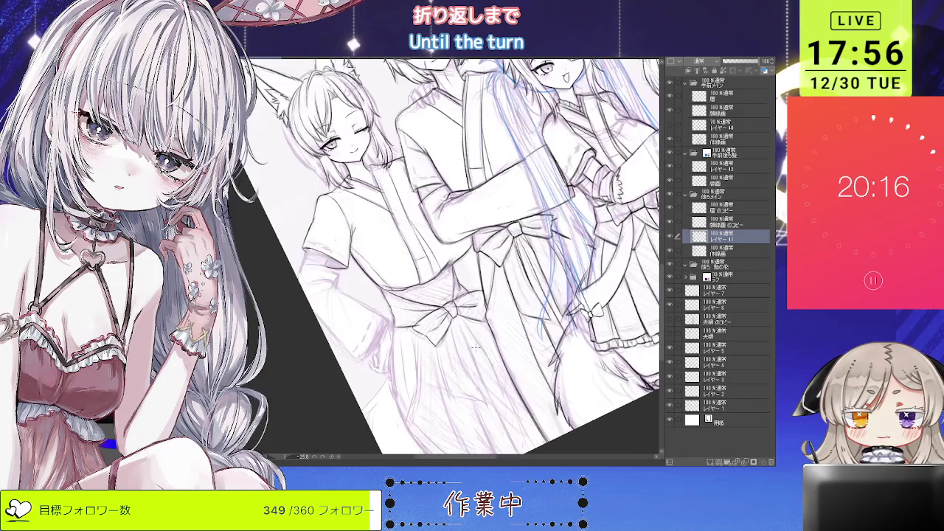
{"action": "scroll", "coordinate": [451, 336], "scroll_direction": "up", "scroll_amount": 1}
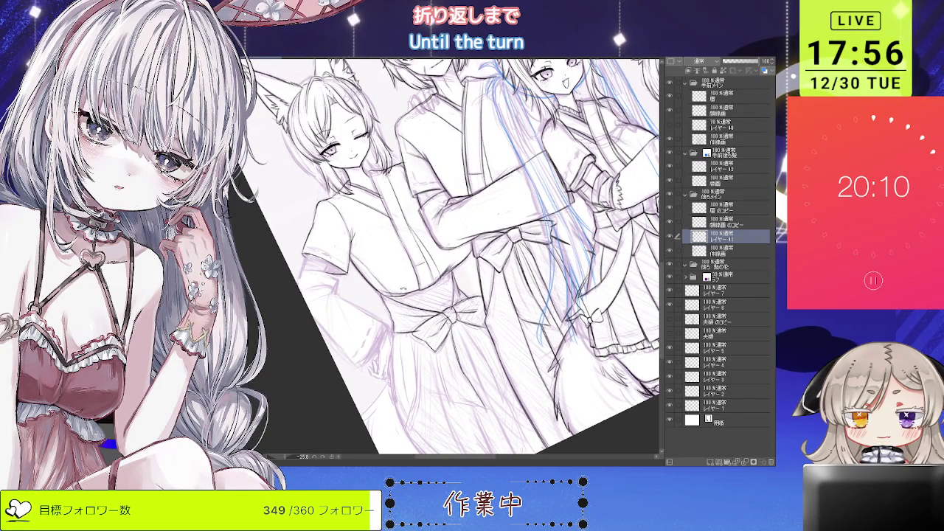
{"action": "left_click_drag", "start_coordinate": [457, 258], "coordinate": [443, 273]}
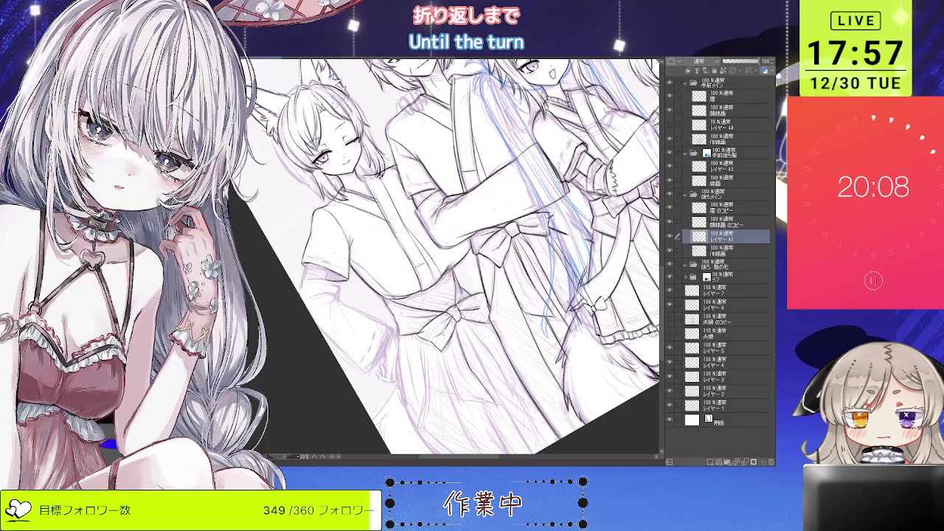
{"action": "scroll", "coordinate": [462, 342], "scroll_direction": "up", "scroll_amount": 2}
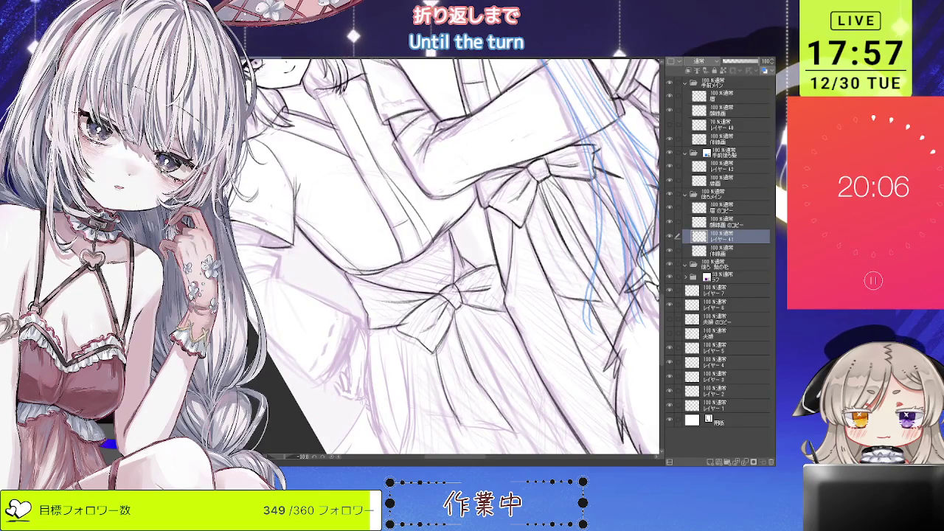
{"action": "key", "text": "ctrl+z"}
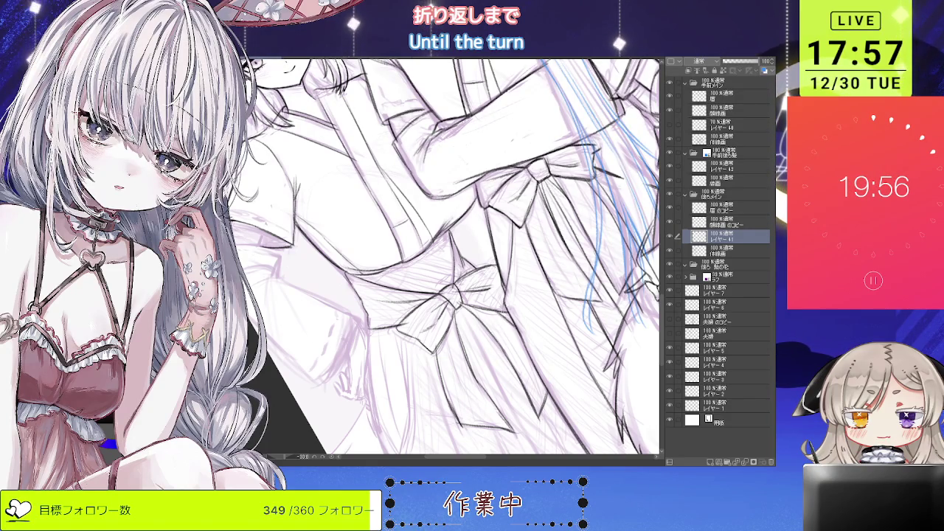
{"action": "scroll", "coordinate": [496, 267], "scroll_direction": "down", "scroll_amount": 3}
{"action": "scroll", "coordinate": [496, 267], "scroll_direction": "up", "scroll_amount": 1}
{"action": "scroll", "coordinate": [496, 267], "scroll_direction": "up", "scroll_amount": 3}
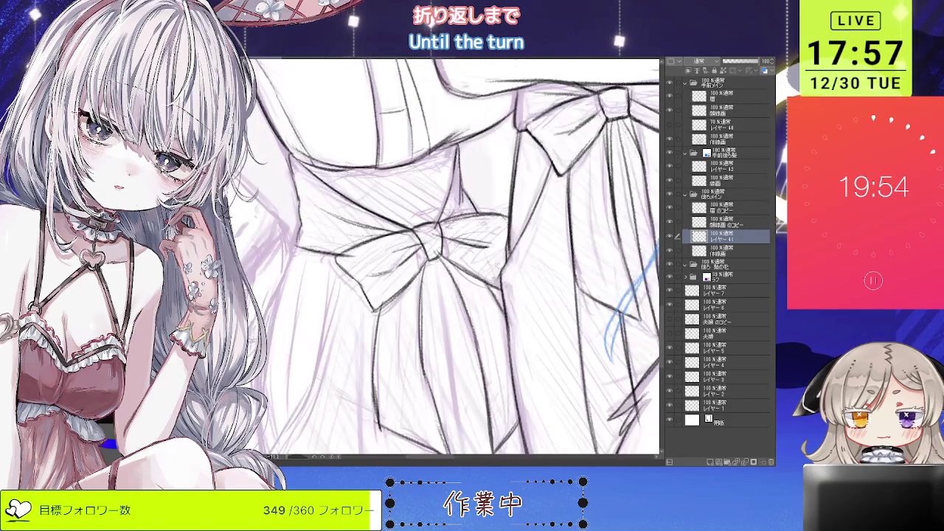
{"action": "scroll", "coordinate": [495, 263], "scroll_direction": "down", "scroll_amount": 2}
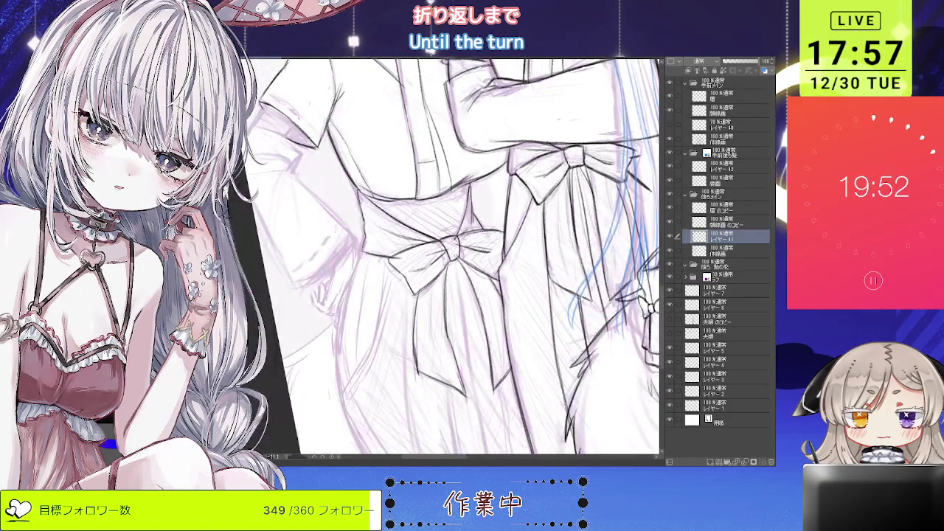
{"action": "left_click", "coordinate": [693, 251]}
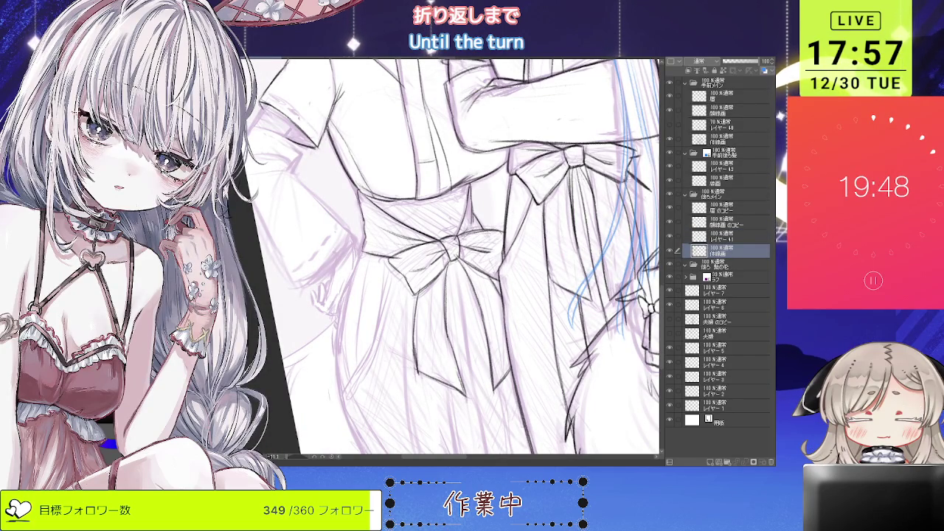
{"action": "scroll", "coordinate": [500, 270], "scroll_direction": "up", "scroll_amount": 2}
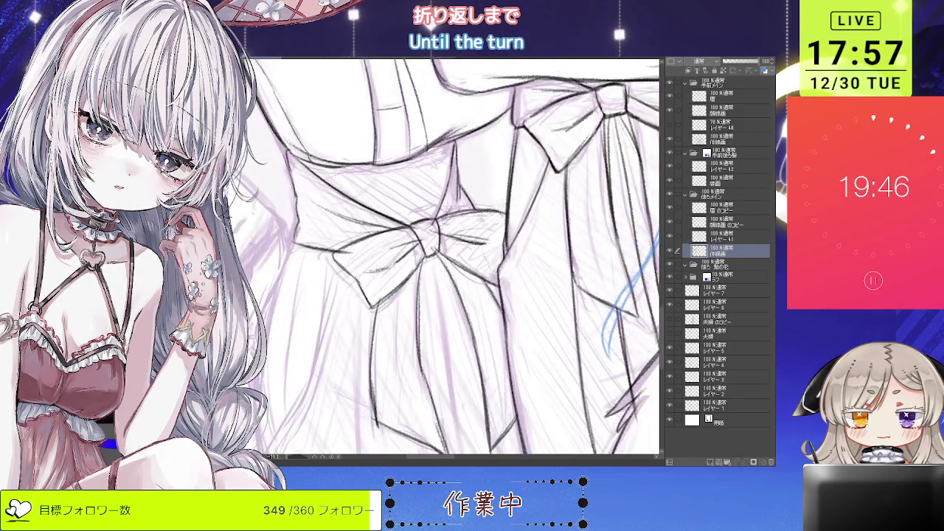
{"action": "scroll", "coordinate": [453, 254], "scroll_direction": "down", "scroll_amount": 2}
{"action": "key", "text": "alt+bracketright"}
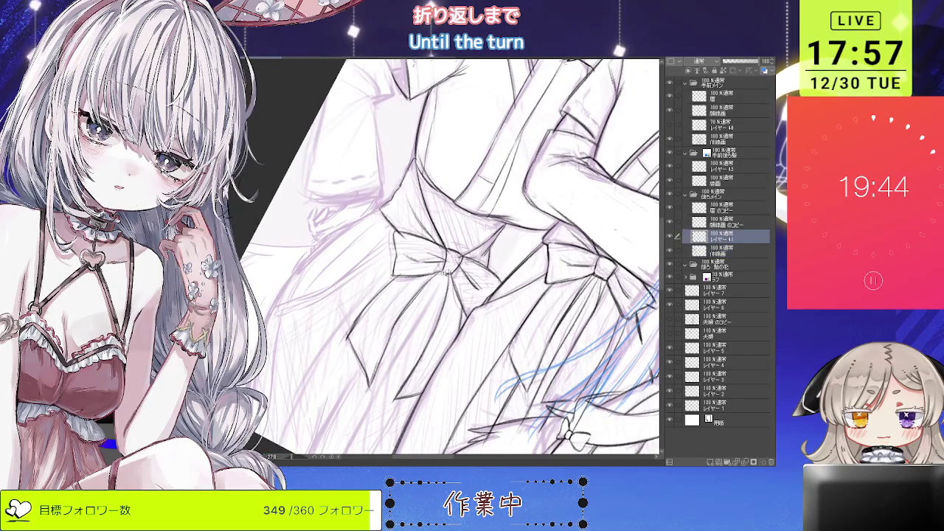
{"action": "scroll", "coordinate": [453, 254], "scroll_direction": "up", "scroll_amount": 2}
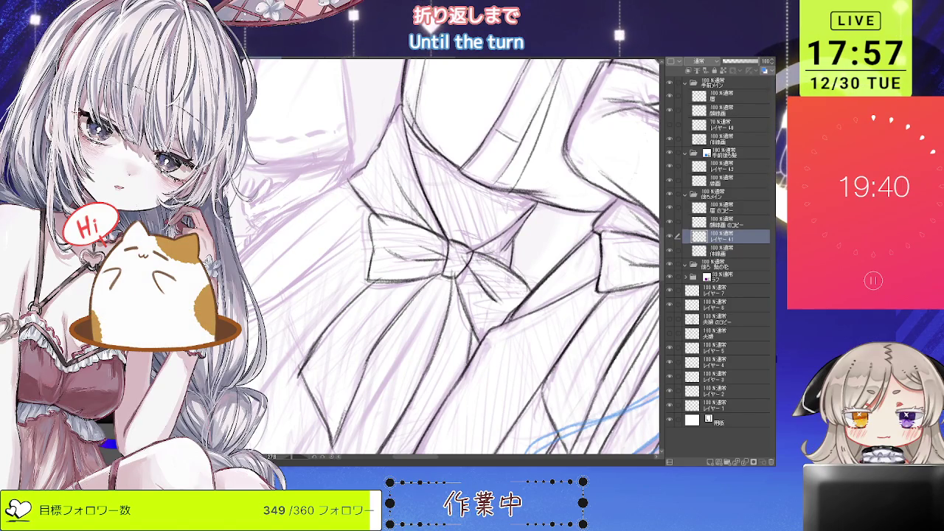
{"action": "scroll", "coordinate": [460, 255], "scroll_direction": "up", "scroll_amount": 1}
{"action": "scroll", "coordinate": [460, 255], "scroll_direction": "up", "scroll_amount": 1}
{"action": "scroll", "coordinate": [460, 255], "scroll_direction": "up", "scroll_amount": 2}
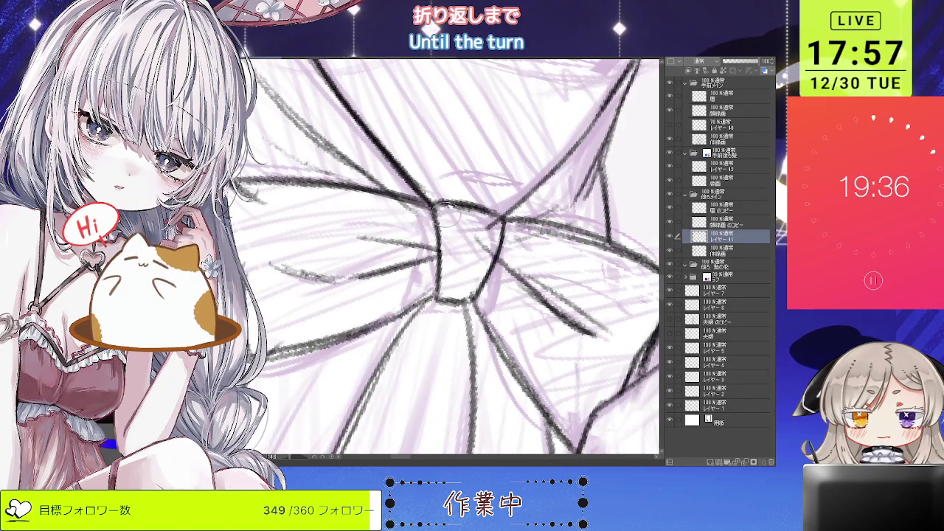
{"action": "scroll", "coordinate": [446, 215], "scroll_direction": "up", "scroll_amount": 1}
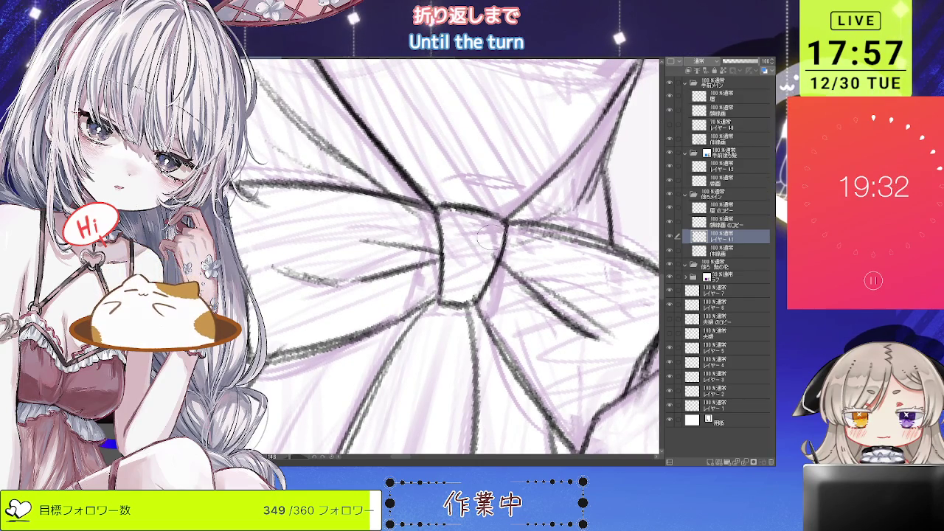
{"action": "scroll", "coordinate": [473, 249], "scroll_direction": "down", "scroll_amount": 1}
{"action": "scroll", "coordinate": [443, 260], "scroll_direction": "down", "scroll_amount": 2}
{"action": "scroll", "coordinate": [421, 269], "scroll_direction": "down", "scroll_amount": 1}
{"action": "scroll", "coordinate": [411, 274], "scroll_direction": "up", "scroll_amount": 1}
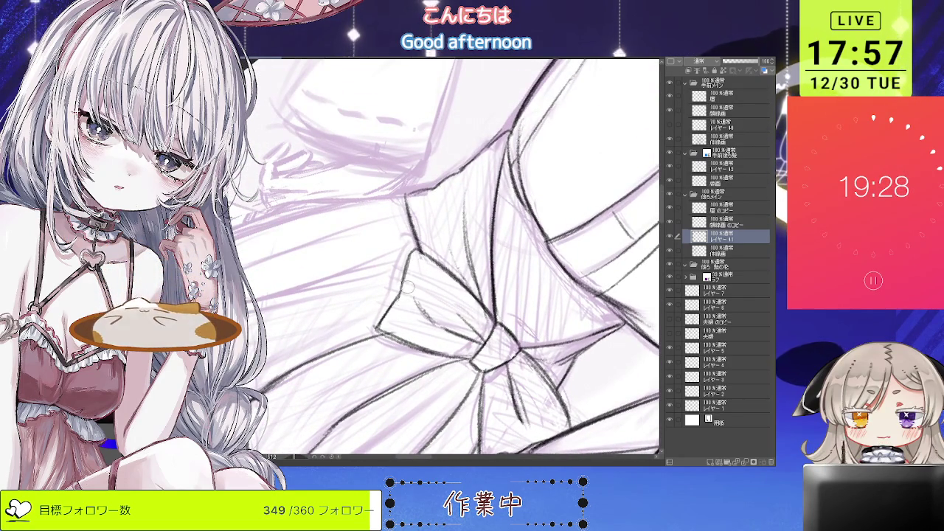
{"action": "left_click_drag", "start_coordinate": [407, 291], "coordinate": [445, 297]}
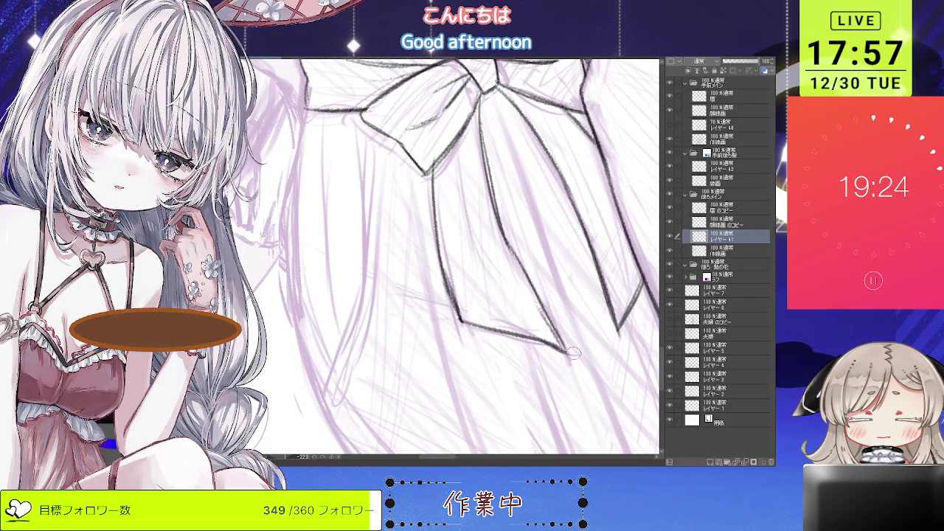
{"action": "scroll", "coordinate": [583, 340], "scroll_direction": "down", "scroll_amount": 2}
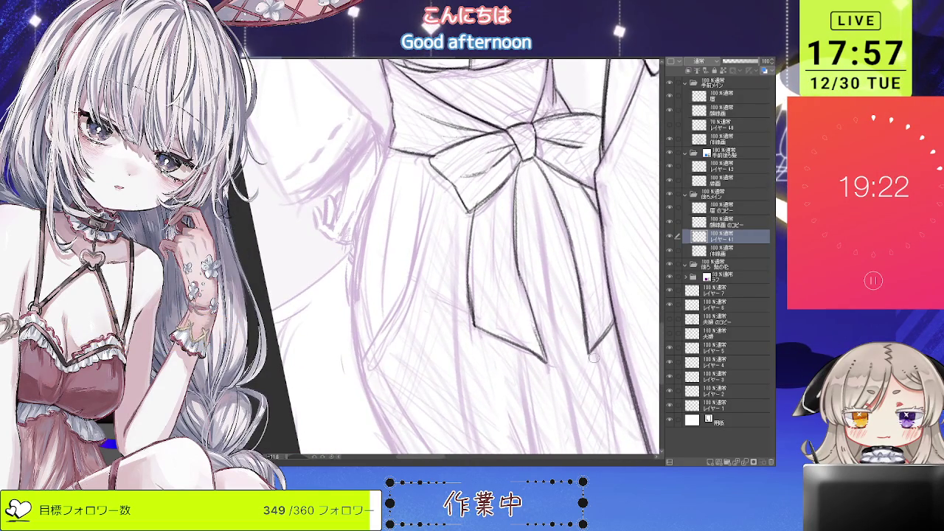
{"action": "left_click_drag", "start_coordinate": [591, 359], "coordinate": [649, 417]}
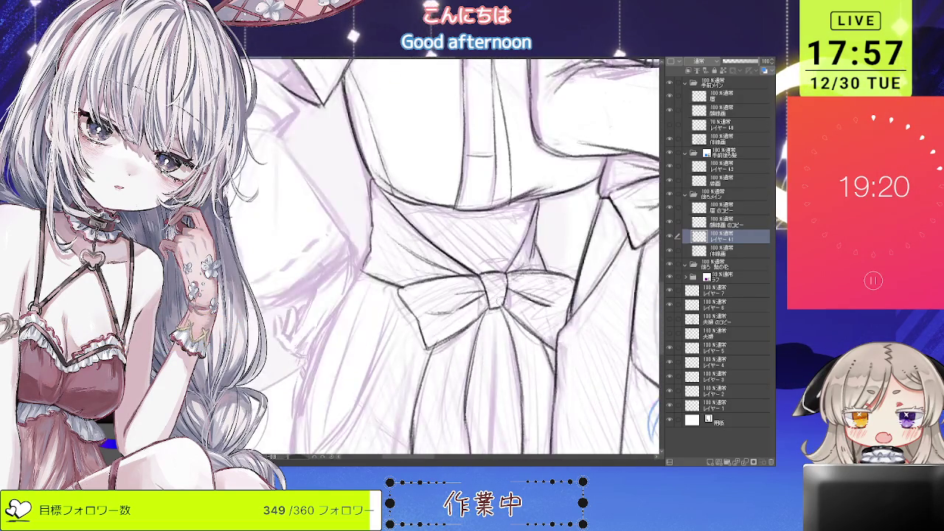
{"action": "scroll", "coordinate": [532, 251], "scroll_direction": "down", "scroll_amount": 2}
{"action": "scroll", "coordinate": [532, 251], "scroll_direction": "down", "scroll_amount": 2}
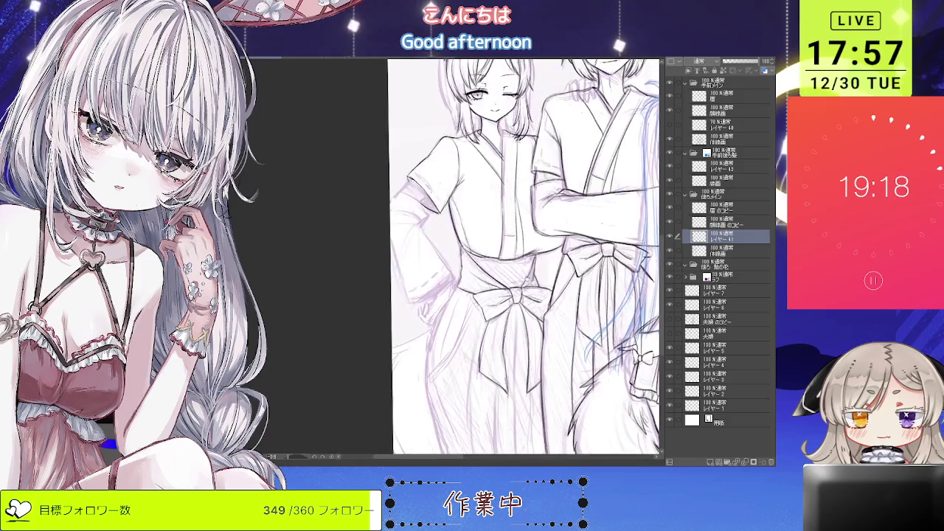
Step: Mirror and rotate the view, then darken the hakama skirt edge line
{"action": "scroll", "coordinate": [533, 251], "scroll_direction": "down", "scroll_amount": 1}
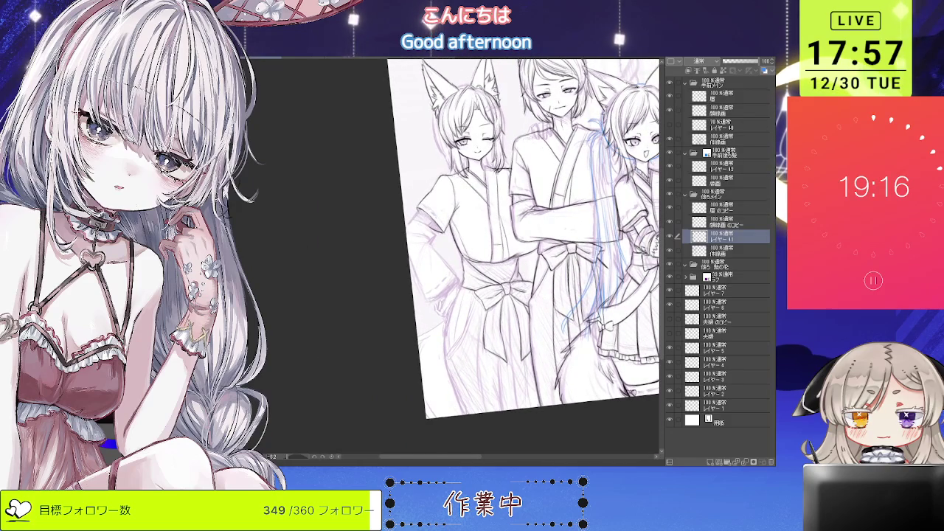
{"action": "scroll", "coordinate": [533, 251], "scroll_direction": "up", "scroll_amount": 2}
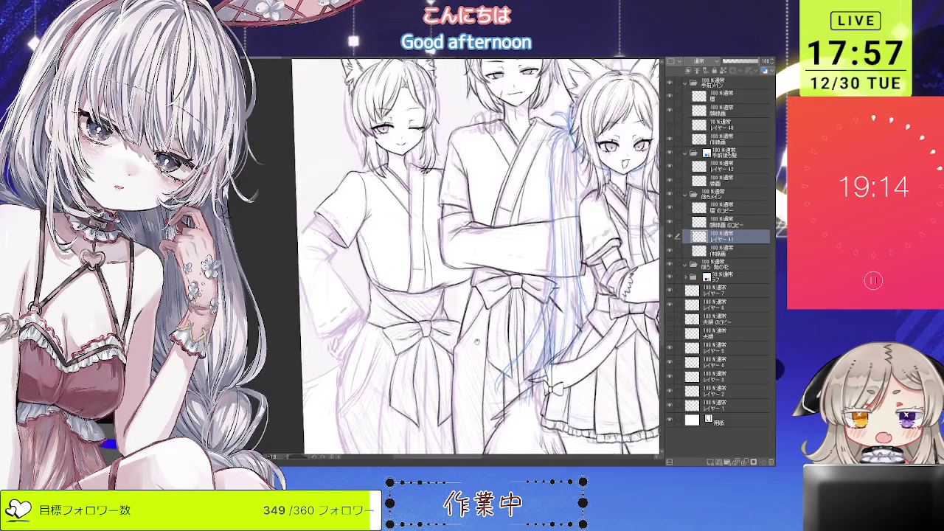
{"action": "key", "text": "h"}
{"action": "scroll", "coordinate": [443, 258], "scroll_direction": "up", "scroll_amount": 1}
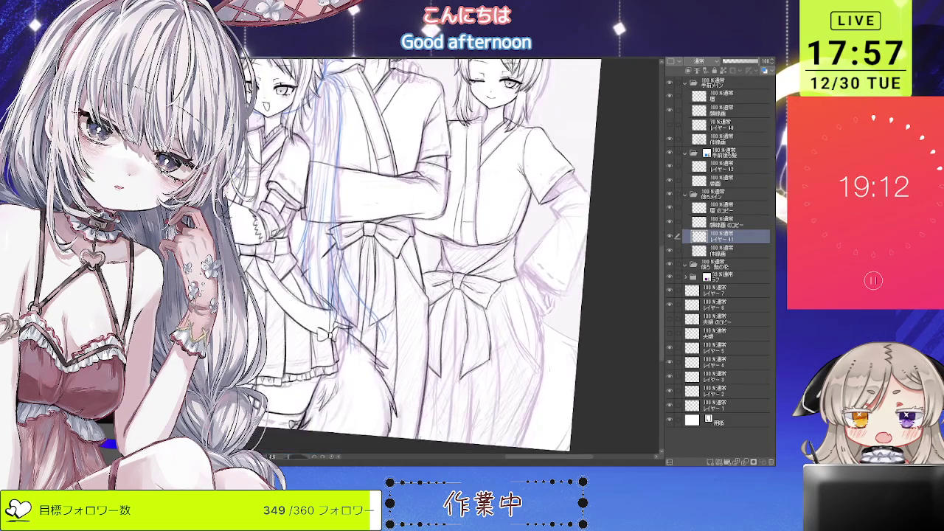
{"action": "scroll", "coordinate": [443, 258], "scroll_direction": "up", "scroll_amount": 1}
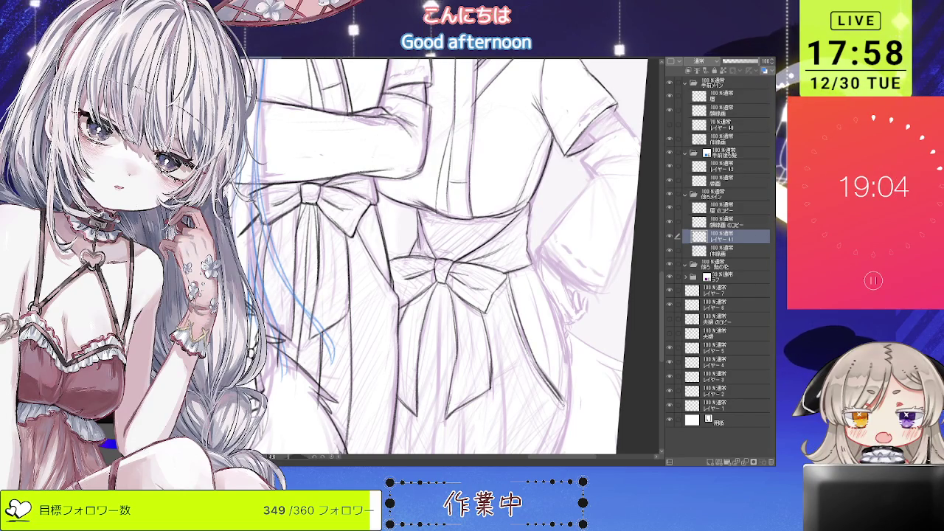
{"action": "key", "text": "minus"}
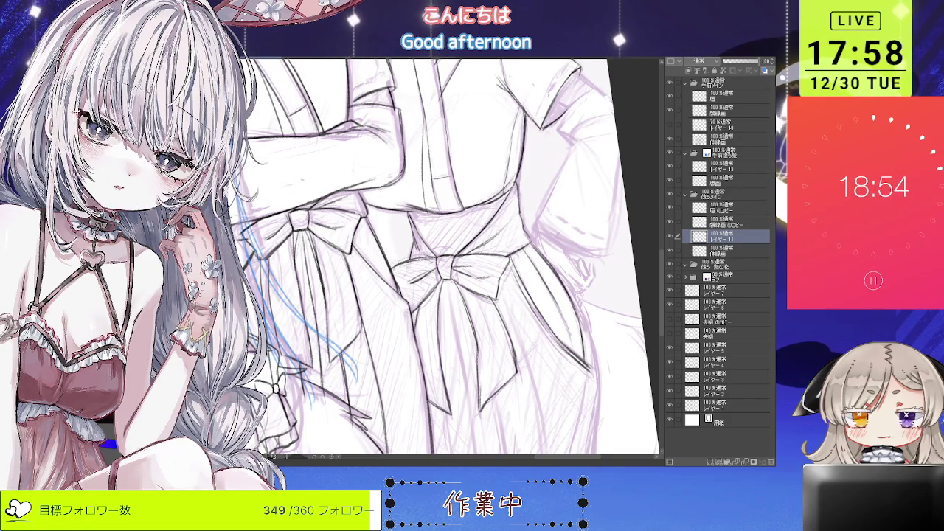
{"action": "scroll", "coordinate": [443, 258], "scroll_direction": "down", "scroll_amount": 3}
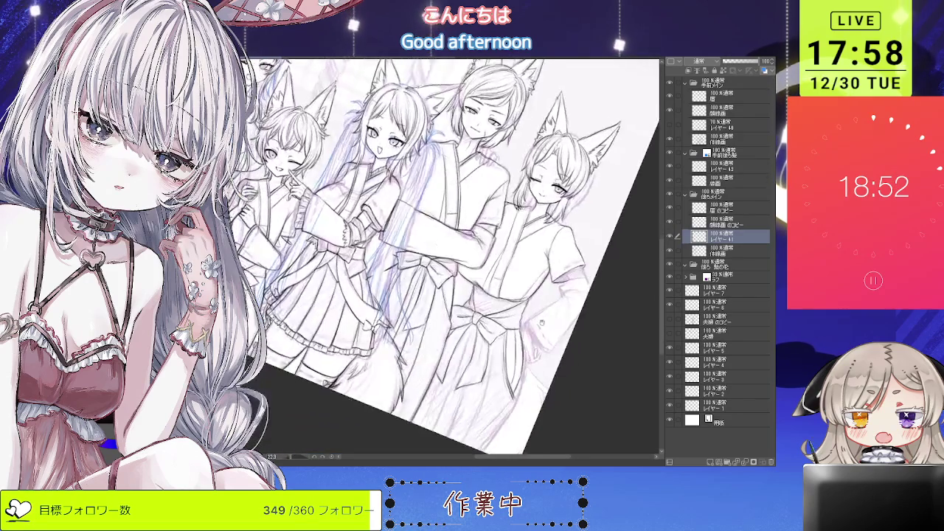
{"action": "scroll", "coordinate": [443, 258], "scroll_direction": "up", "scroll_amount": 3}
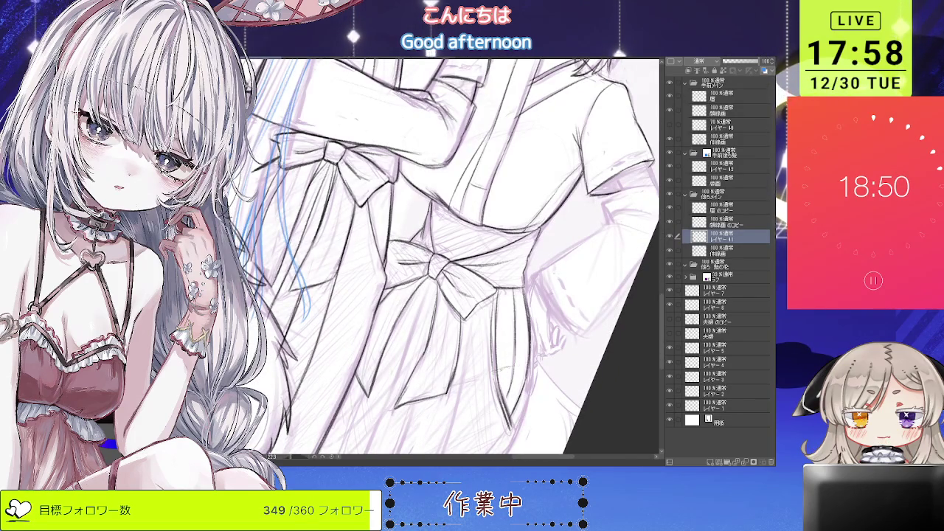
{"action": "scroll", "coordinate": [442, 258], "scroll_direction": "down", "scroll_amount": 3}
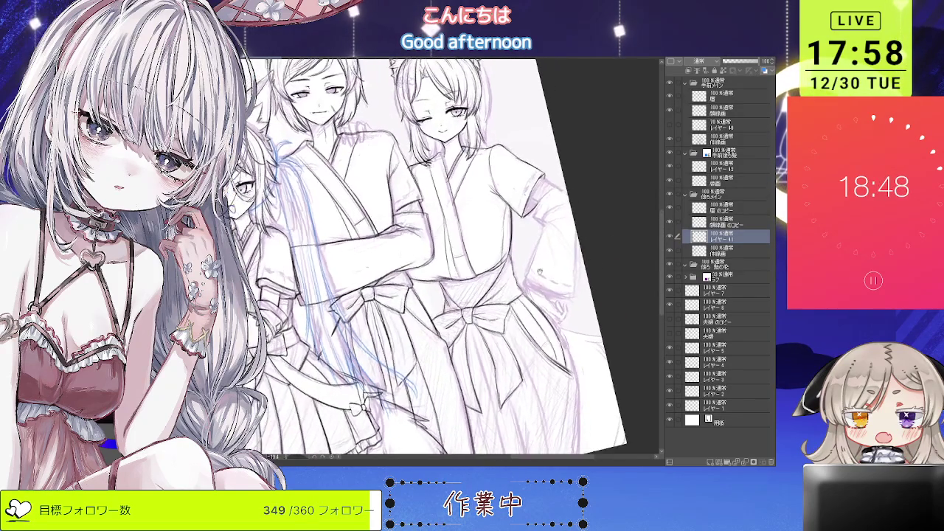
{"action": "scroll", "coordinate": [443, 258], "scroll_direction": "up", "scroll_amount": 3}
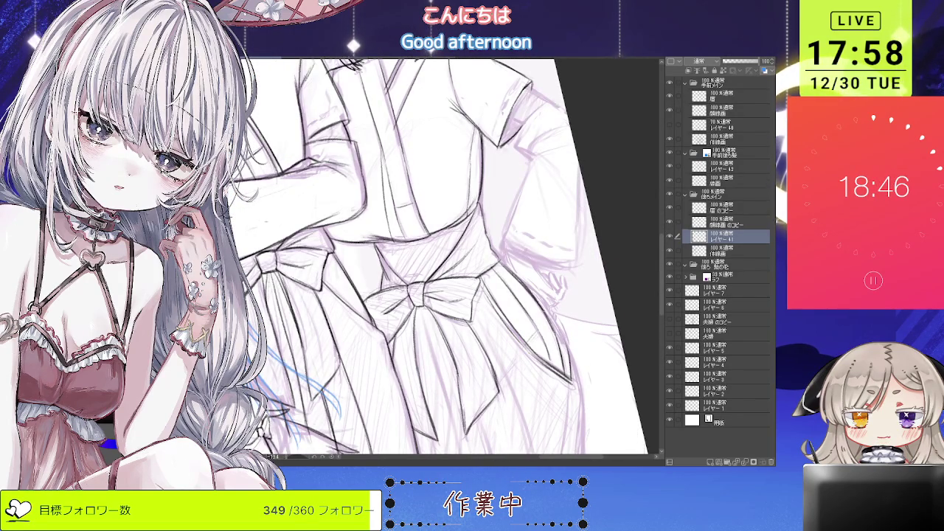
{"action": "left_click_drag", "start_coordinate": [533, 294], "coordinate": [568, 351]}
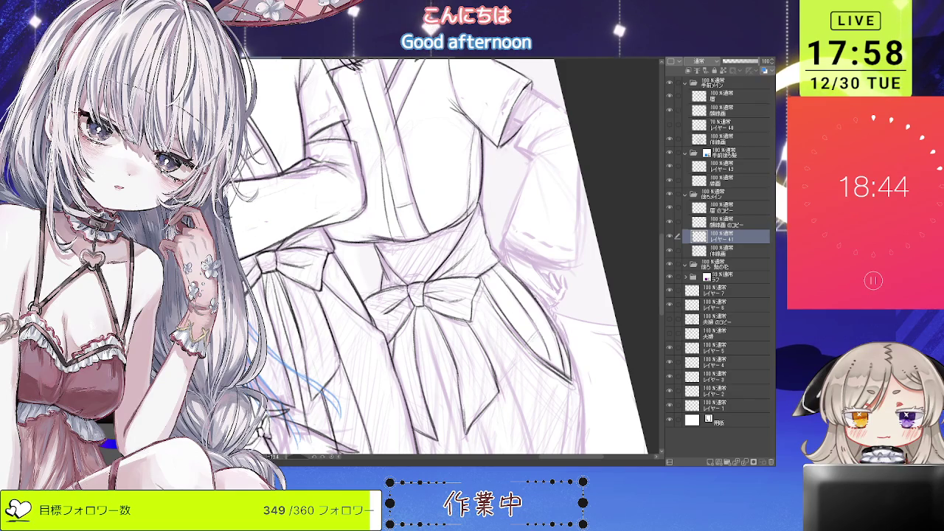
{"action": "left_click_drag", "start_coordinate": [546, 311], "coordinate": [570, 360]}
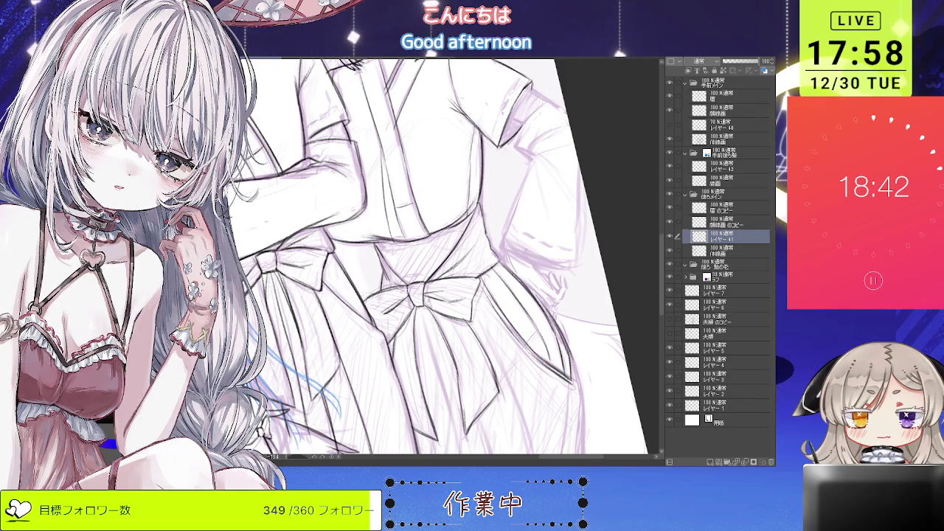
Step: Ink a pleat line down the left character's hakama, then reset the view upright
{"action": "left_click_drag", "start_coordinate": [602, 274], "coordinate": [620, 317]}
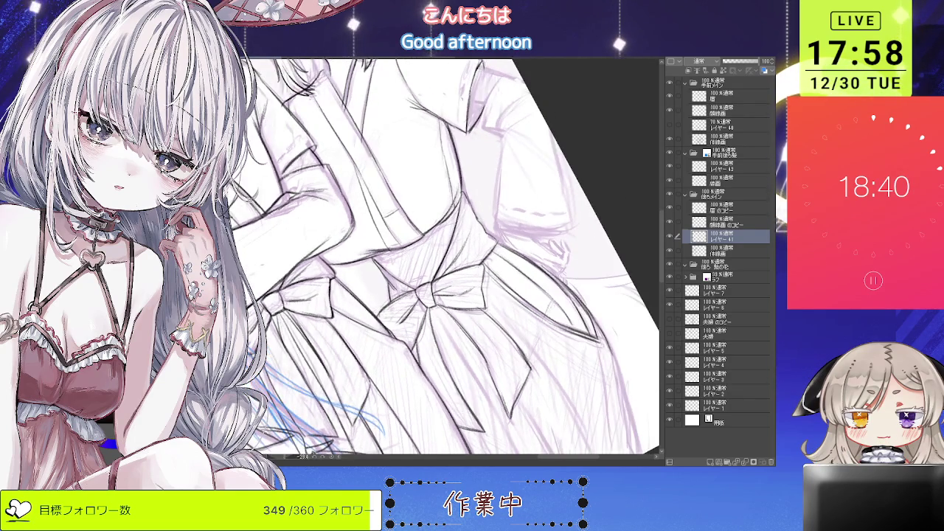
{"action": "scroll", "coordinate": [601, 360], "scroll_direction": "down", "scroll_amount": 5}
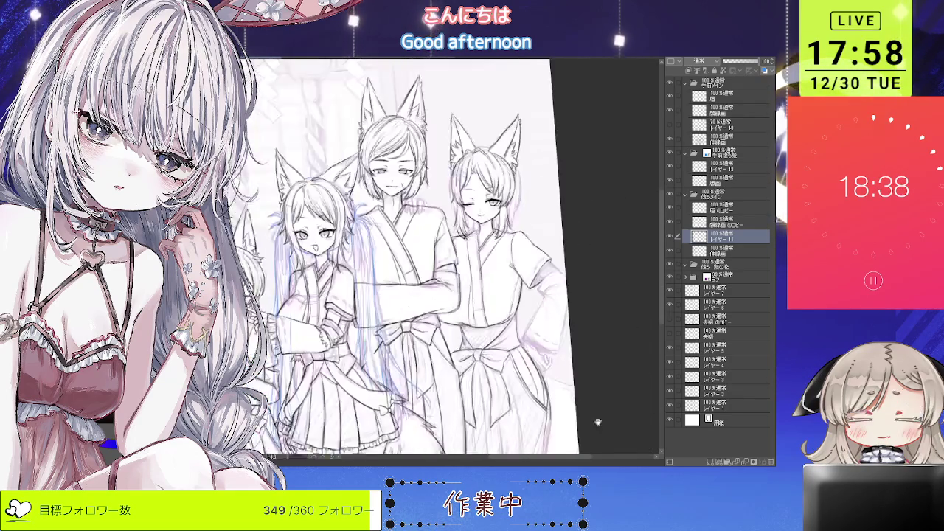
{"action": "key", "text": "h"}
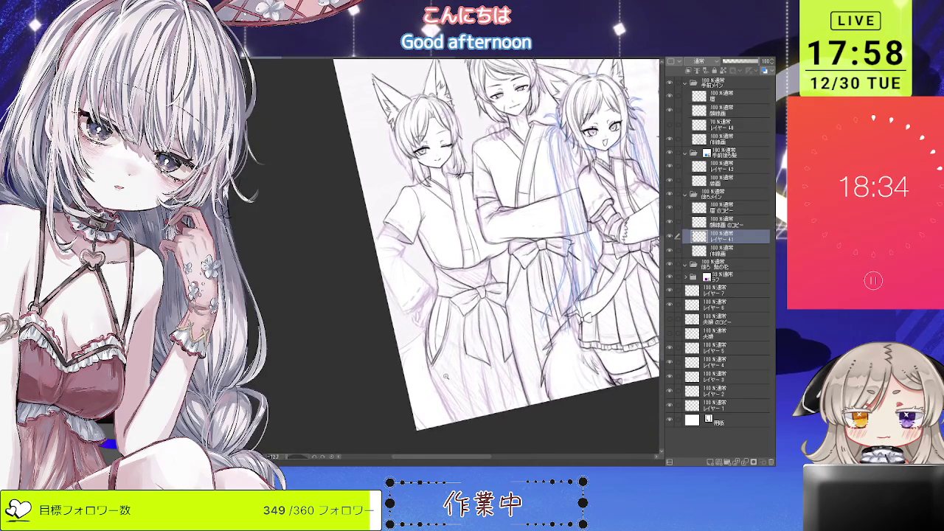
{"action": "scroll", "coordinate": [442, 354], "scroll_direction": "up", "scroll_amount": 2}
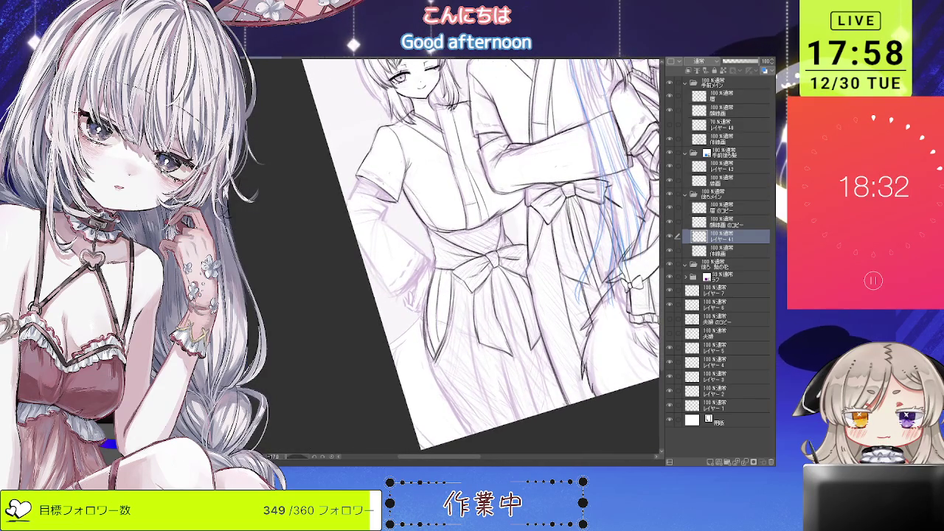
{"action": "left_click_drag", "start_coordinate": [465, 439], "coordinate": [439, 379]}
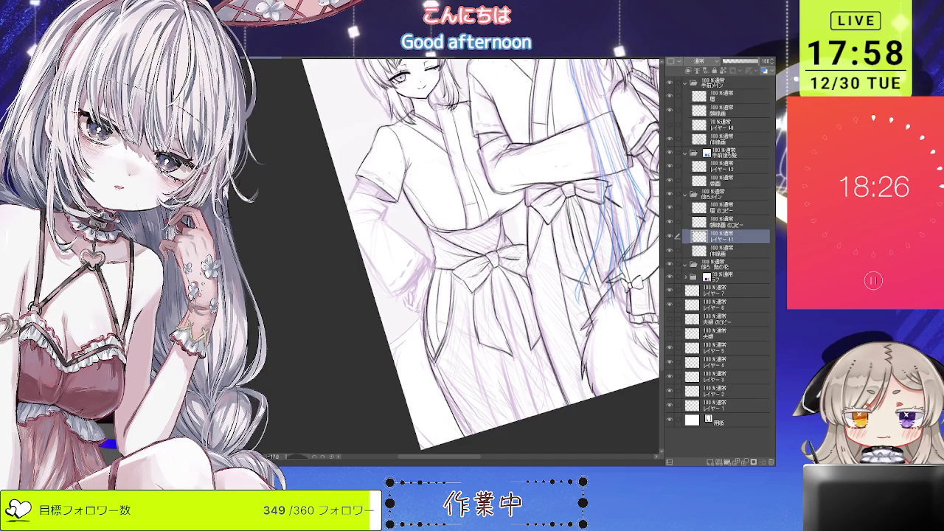
{"action": "left_click_drag", "start_coordinate": [557, 227], "coordinate": [517, 266]}
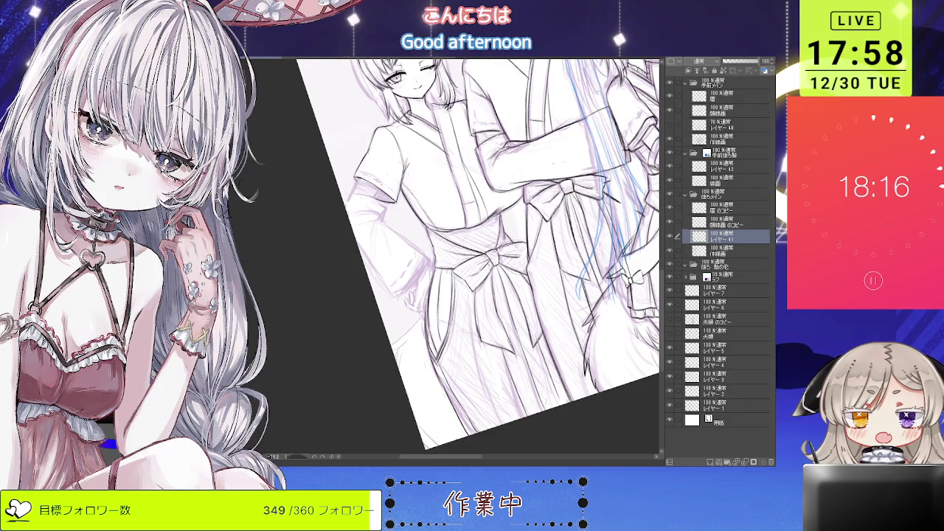
{"action": "scroll", "coordinate": [472, 259], "scroll_direction": "up", "scroll_amount": 3}
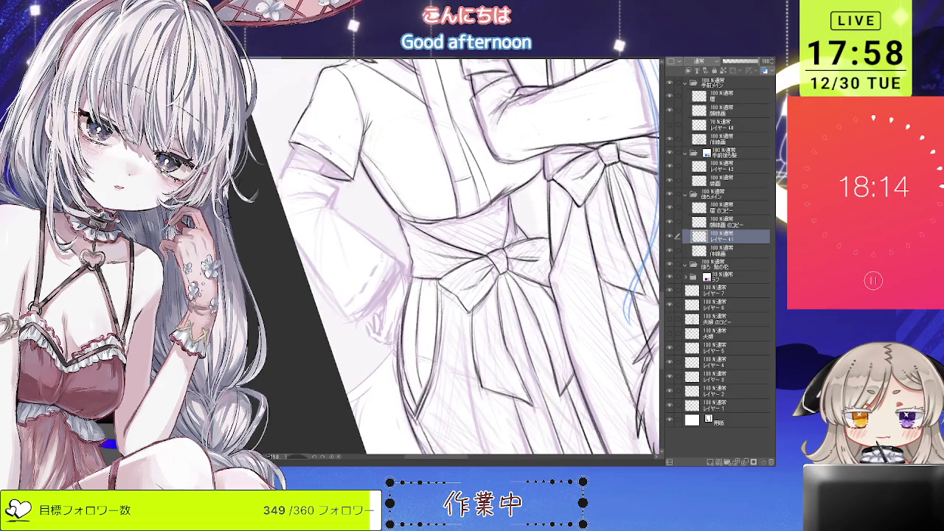
{"action": "scroll", "coordinate": [516, 296], "scroll_direction": "up", "scroll_amount": 1}
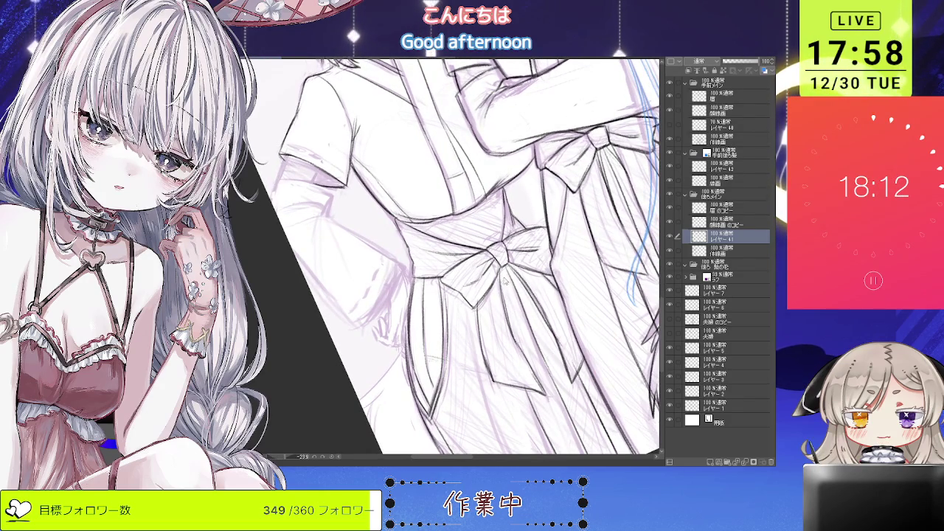
{"action": "left_click_drag", "start_coordinate": [472, 295], "coordinate": [458, 221]}
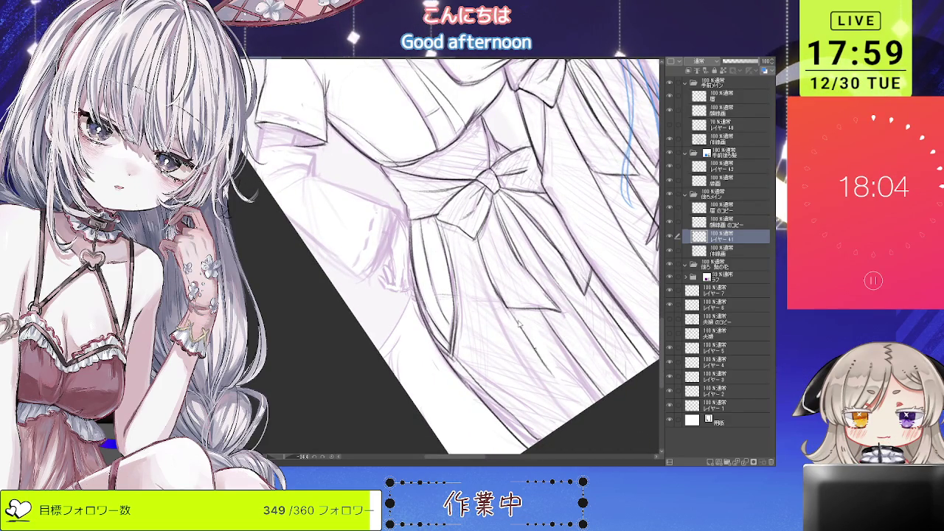
{"action": "key", "text": "ctrl+0"}
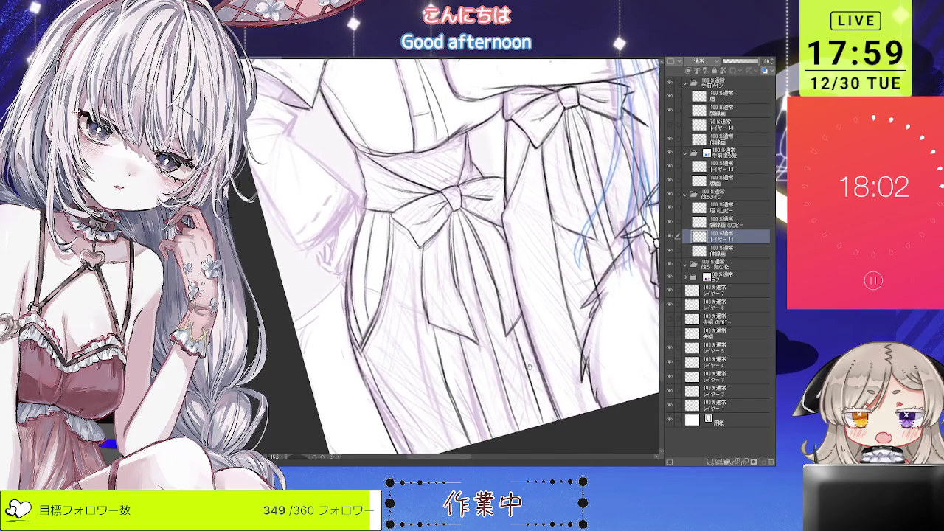
{"action": "scroll", "coordinate": [509, 254], "scroll_direction": "up", "scroll_amount": 2}
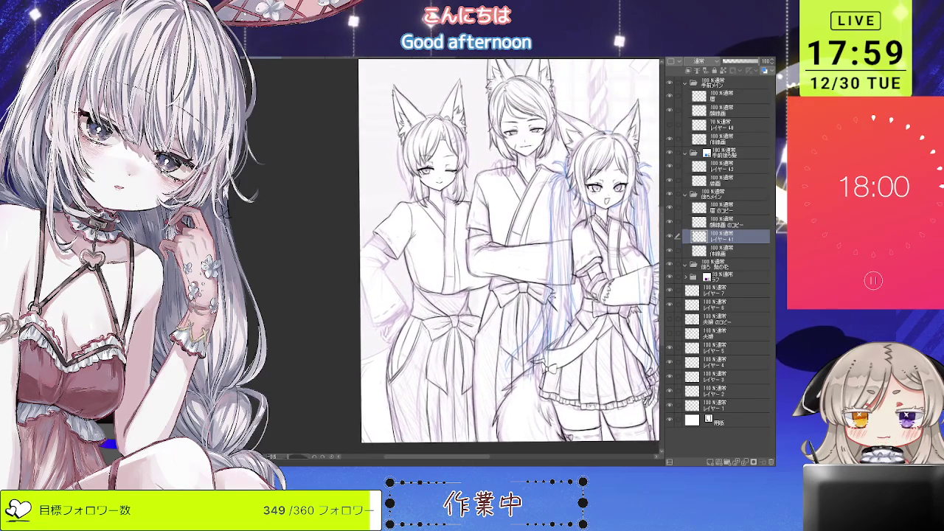
Step: Ink the winking girl's shoulder, kimono sleeve and sleeve-edge lines in several strokes
{"action": "scroll", "coordinate": [478, 326], "scroll_direction": "up", "scroll_amount": 1}
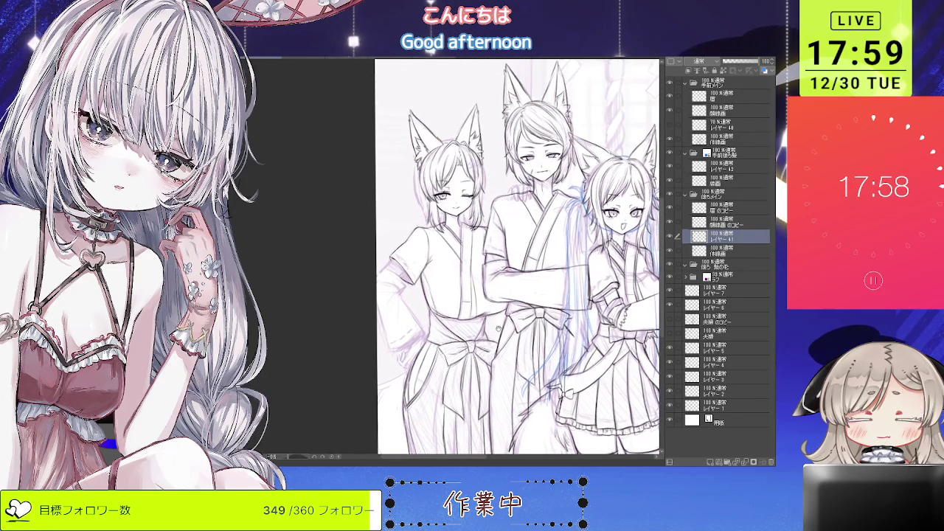
{"action": "scroll", "coordinate": [477, 325], "scroll_direction": "up", "scroll_amount": 2}
{"action": "scroll", "coordinate": [477, 325], "scroll_direction": "up", "scroll_amount": 2}
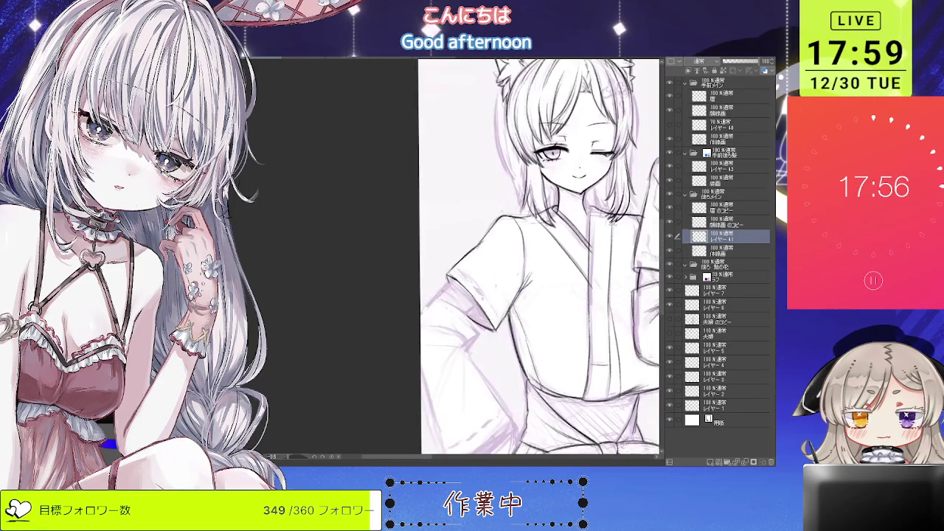
{"action": "scroll", "coordinate": [477, 325], "scroll_direction": "up", "scroll_amount": 2}
{"action": "left_click_drag", "start_coordinate": [461, 266], "coordinate": [429, 294]}
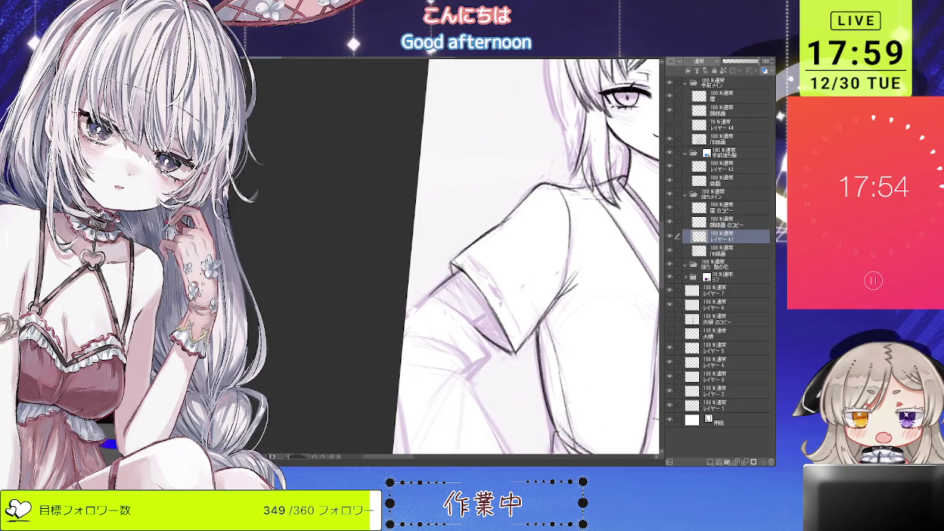
{"action": "left_click_drag", "start_coordinate": [465, 326], "coordinate": [484, 313]}
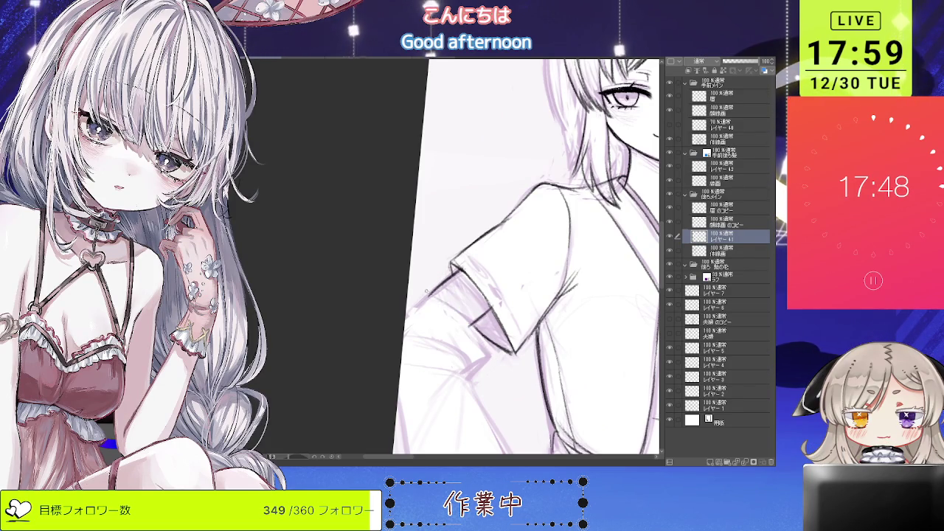
{"action": "left_click_drag", "start_coordinate": [481, 332], "coordinate": [496, 350]}
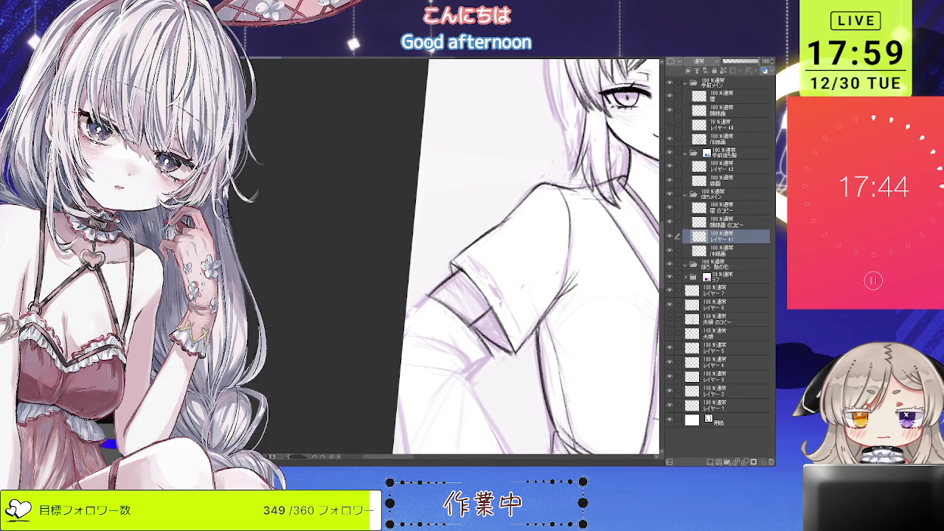
{"action": "left_click_drag", "start_coordinate": [427, 306], "coordinate": [431, 295]}
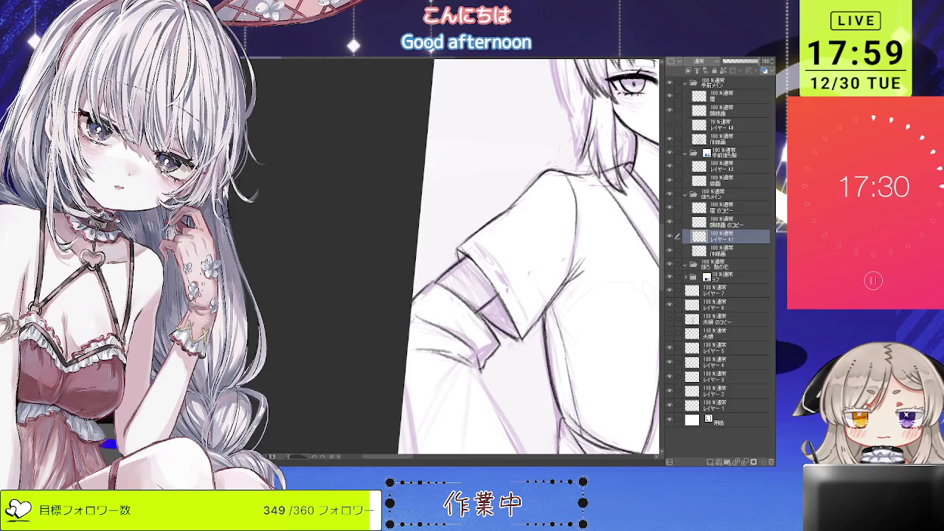
{"action": "scroll", "coordinate": [517, 258], "scroll_direction": "down", "scroll_amount": 3}
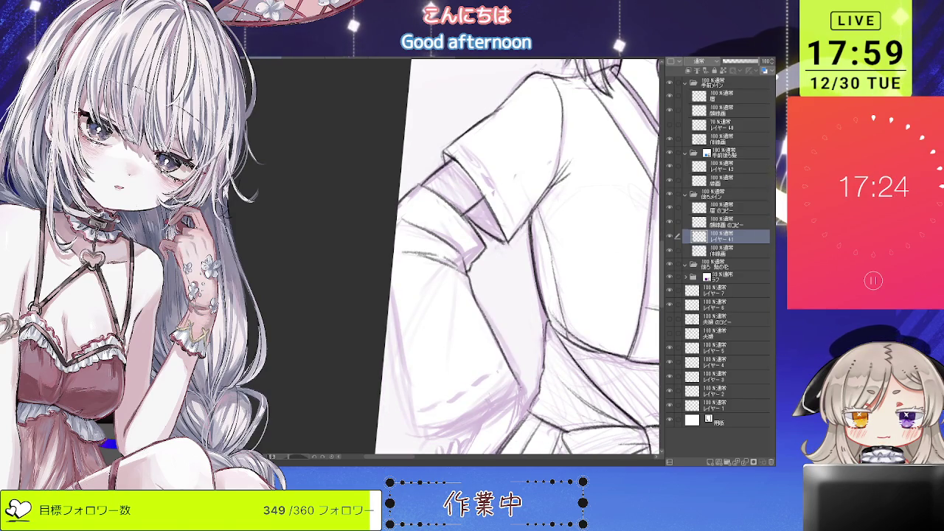
{"action": "key", "text": "minus"}
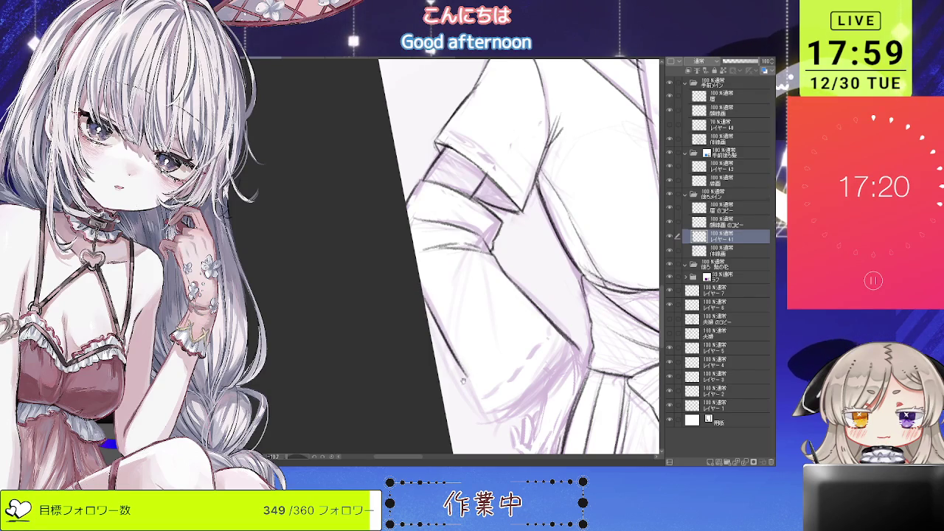
{"action": "scroll", "coordinate": [452, 354], "scroll_direction": "down", "scroll_amount": 3}
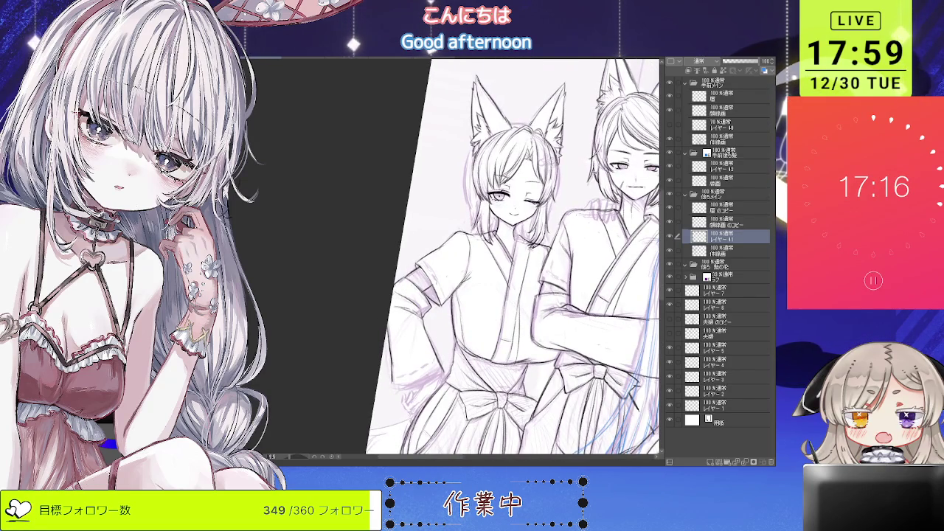
{"action": "scroll", "coordinate": [558, 295], "scroll_direction": "up", "scroll_amount": 2}
{"action": "scroll", "coordinate": [559, 296], "scroll_direction": "up", "scroll_amount": 2}
{"action": "scroll", "coordinate": [559, 295], "scroll_direction": "up", "scroll_amount": 2}
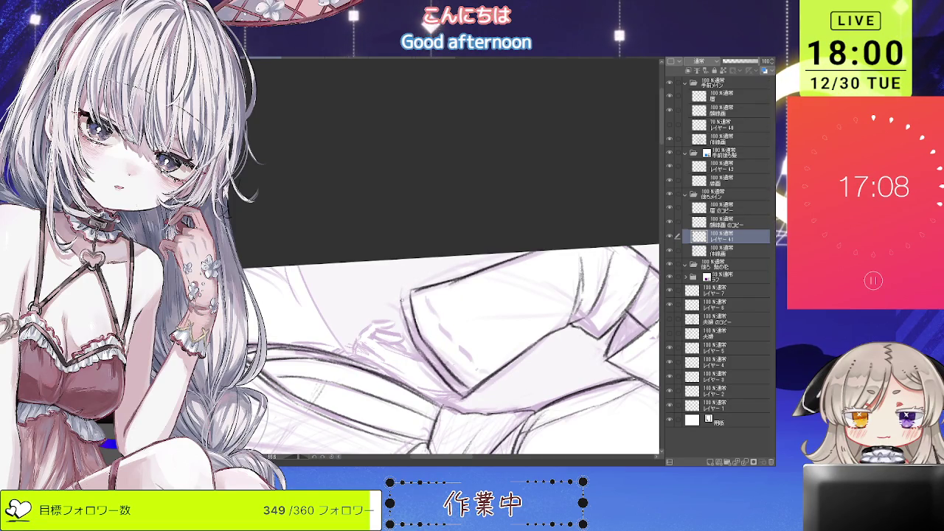
{"action": "scroll", "coordinate": [408, 319], "scroll_direction": "down", "scroll_amount": 3}
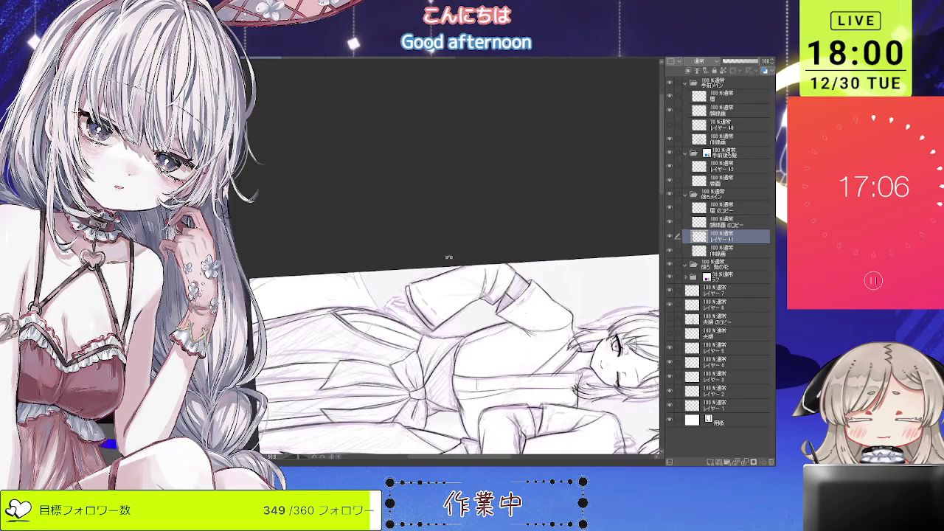
{"action": "left_click_drag", "start_coordinate": [408, 319], "coordinate": [448, 333]}
{"action": "scroll", "coordinate": [448, 334], "scroll_direction": "up", "scroll_amount": 2}
{"action": "scroll", "coordinate": [448, 334], "scroll_direction": "up", "scroll_amount": 2}
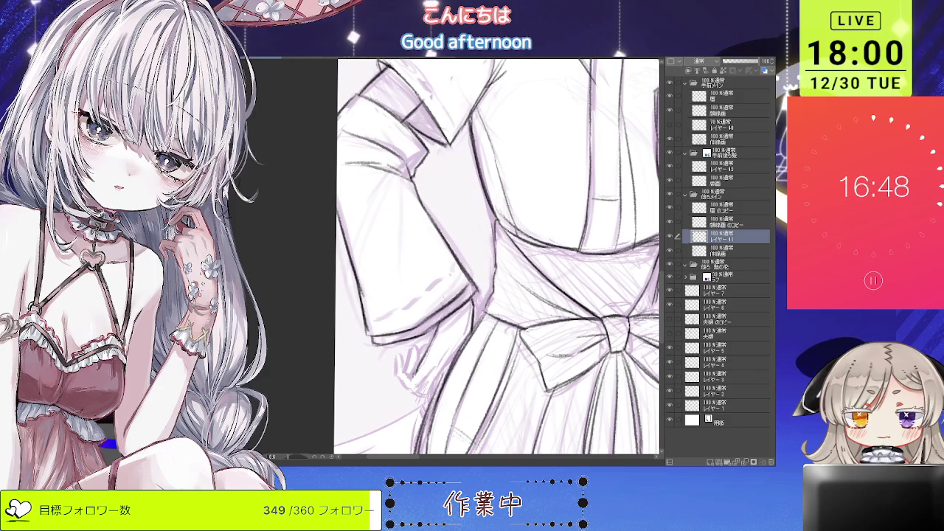
{"action": "key", "text": "ctrl+minus"}
{"action": "key", "text": "ctrl+minus"}
{"action": "key", "text": "ctrl+minus"}
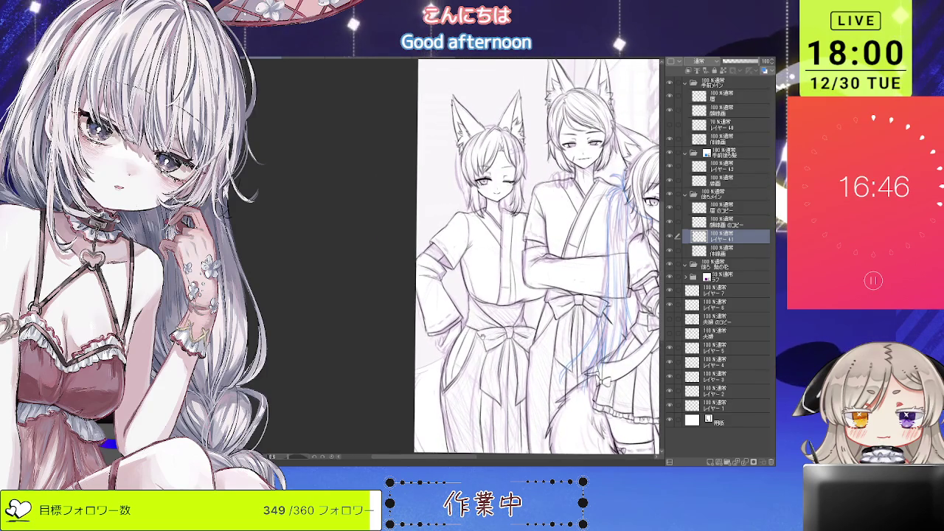
Step: Zoom out to the whole illustration and back in on the winking fox girl
{"action": "key", "text": "ctrl+minus"}
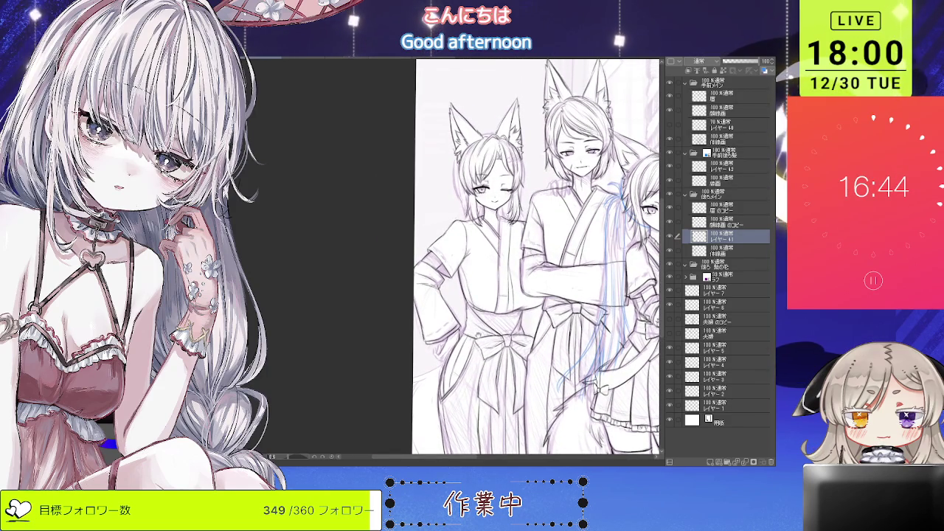
{"action": "key", "text": "ctrl+plus"}
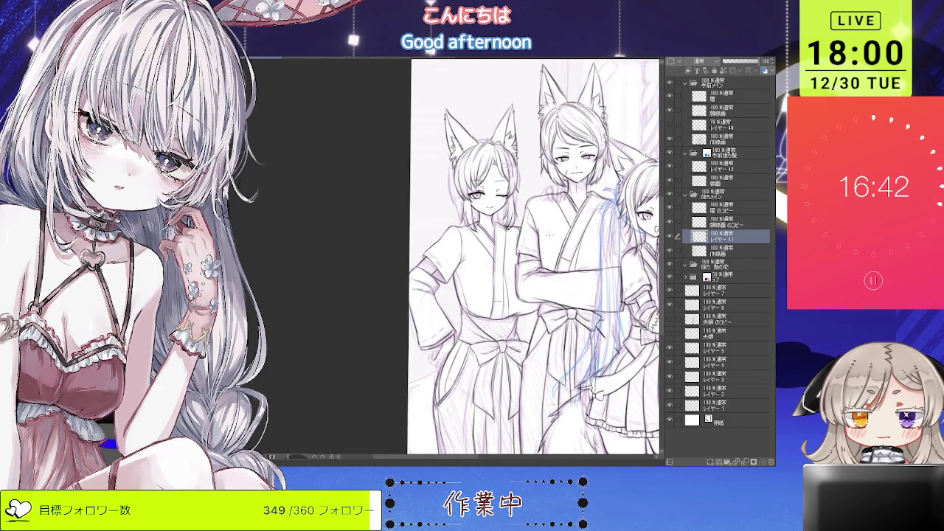
{"action": "key", "text": "ctrl+minus"}
{"action": "key", "text": "ctrl+minus"}
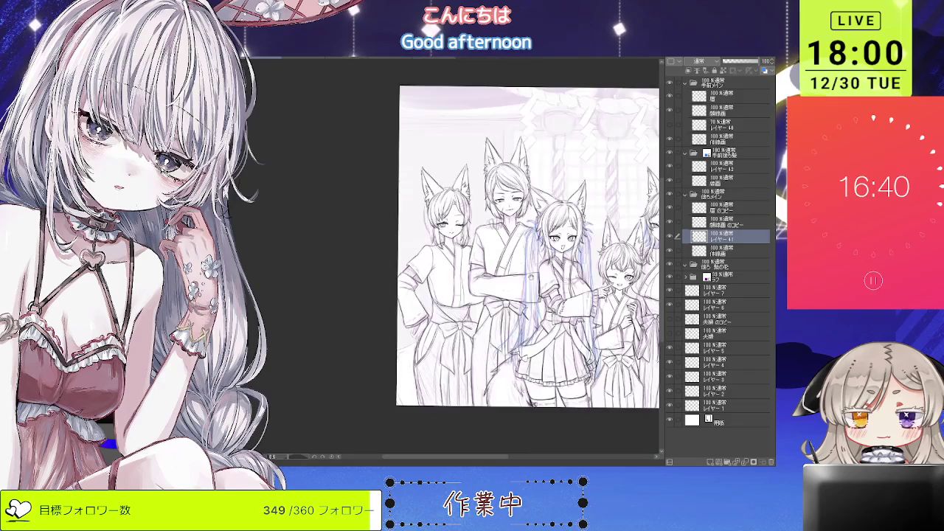
{"action": "key", "text": "ctrl+minus"}
{"action": "key", "text": "ctrl+plus"}
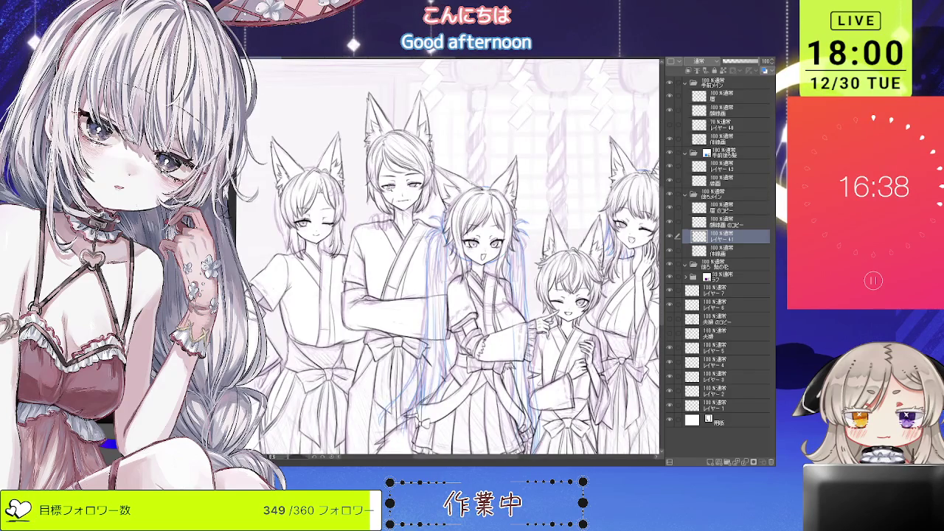
{"action": "key", "text": "ctrl+plus"}
{"action": "key", "text": "ctrl+plus"}
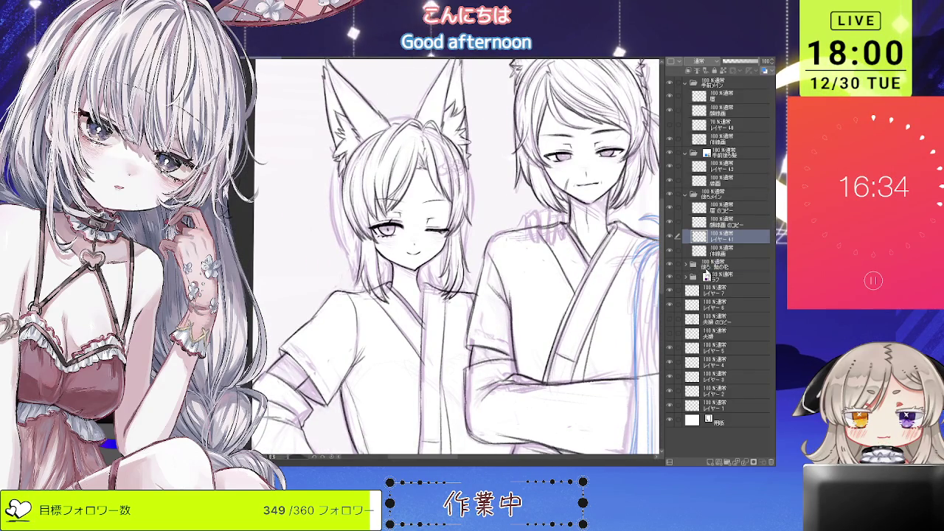
Step: Add a new layer inside the folder below and name it 線画
{"action": "left_click", "coordinate": [701, 265]}
{"action": "left_click", "coordinate": [710, 462]}
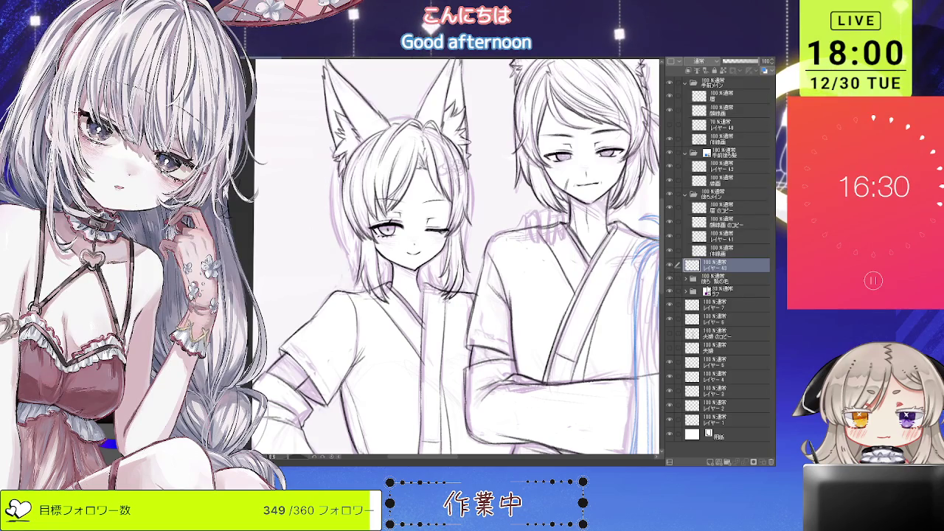
{"action": "left_click_drag", "start_coordinate": [704, 281], "coordinate": [697, 263]}
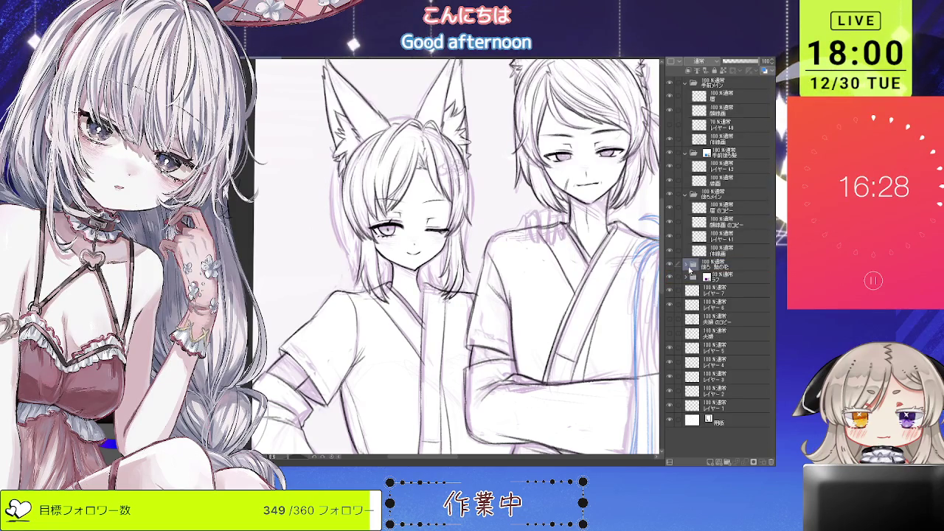
{"action": "left_click", "coordinate": [688, 266]}
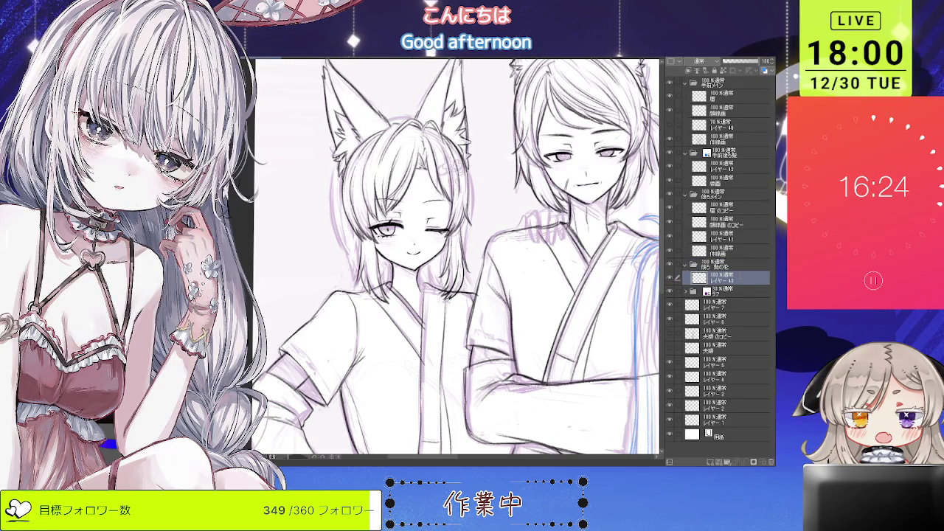
{"action": "type", "text": "線画"}
{"action": "key", "text": "Return"}
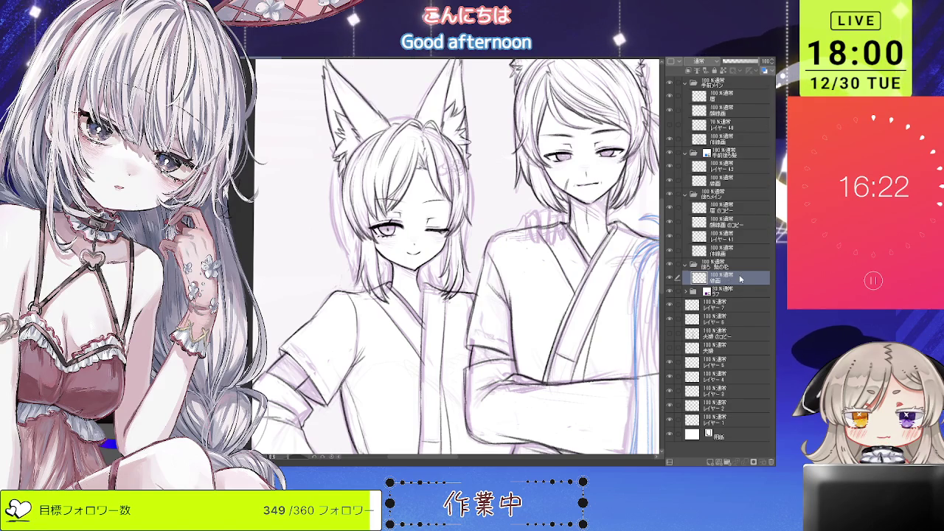
{"action": "key", "text": "ctrl+plus"}
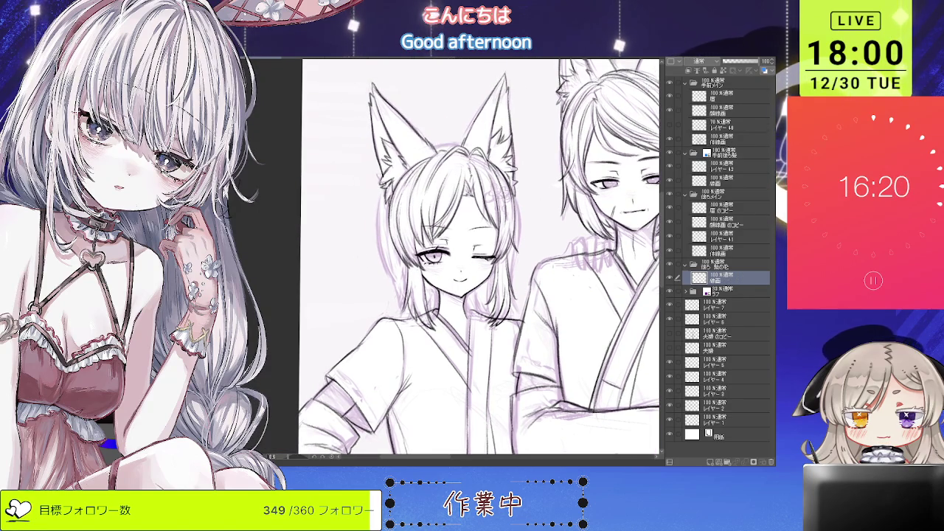
Step: Inspect the fox girl's face close up and tilted, then select レイヤー 41
{"action": "key", "text": "ctrl+plus"}
{"action": "key", "text": "minus"}
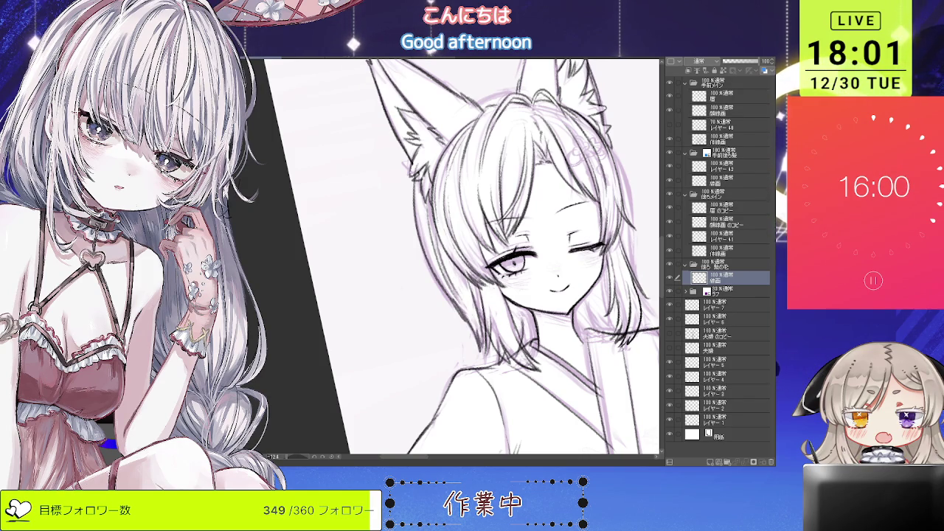
{"action": "key", "text": "^"}
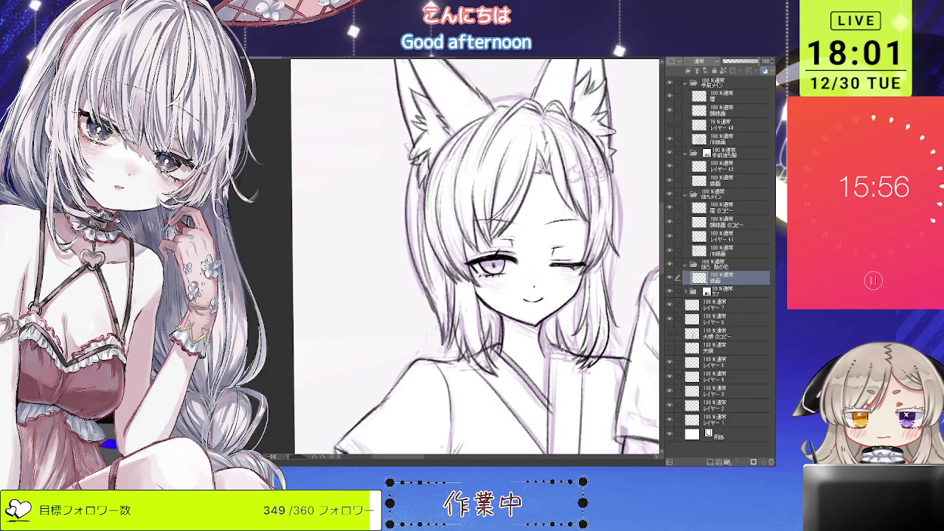
{"action": "key", "text": "ctrl+minus"}
{"action": "key", "text": "ctrl+minus"}
{"action": "key", "text": "ctrl+minus"}
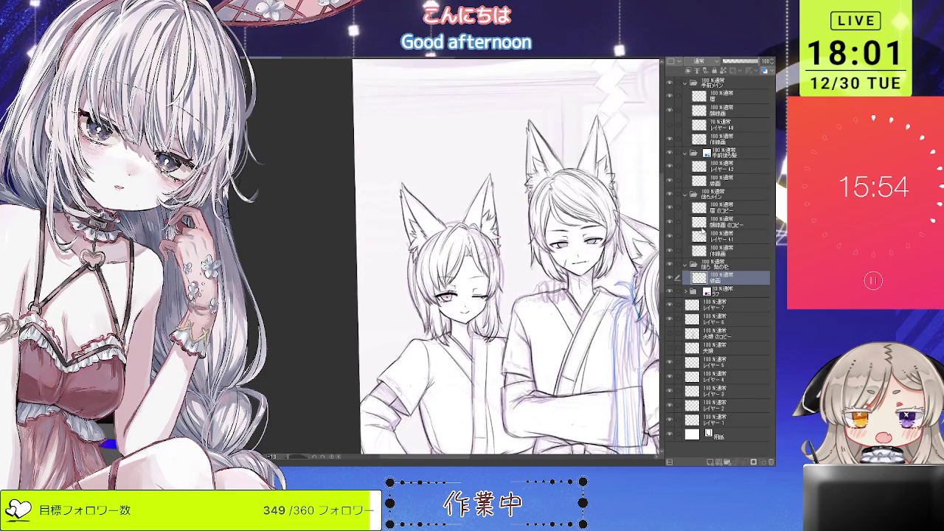
{"action": "left_click", "coordinate": [670, 237]}
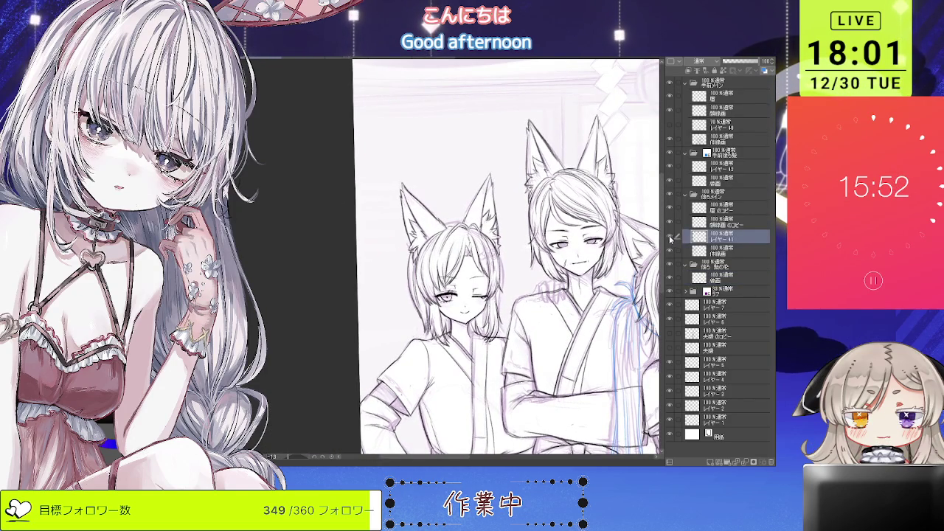
Step: Zoom and rotate onto the fox girl's face and undo the stray lines
{"action": "key", "text": "-"}
{"action": "key", "text": "ctrl+plus"}
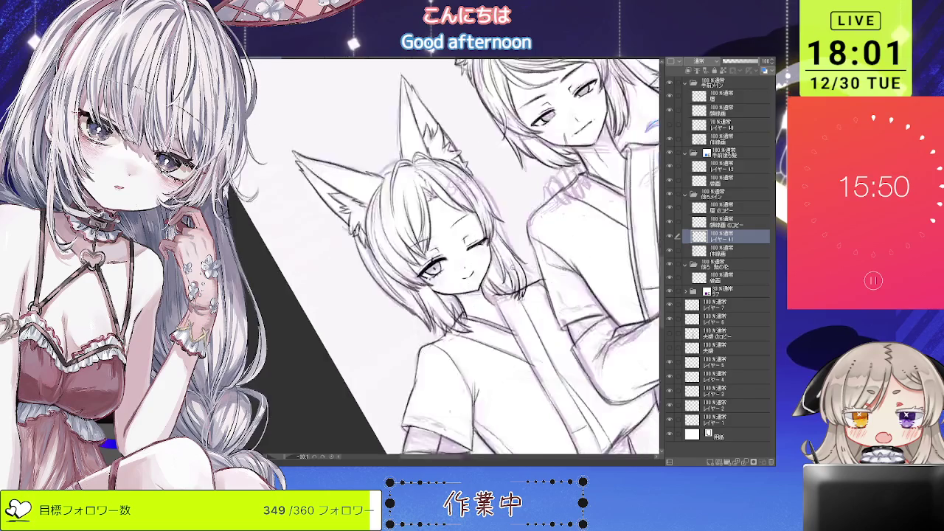
{"action": "key", "text": "ctrl+plus"}
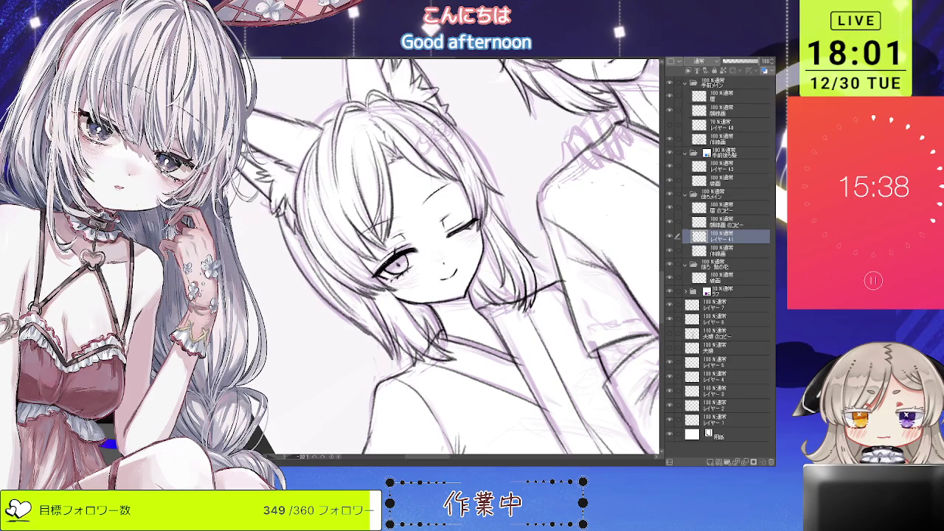
{"action": "key", "text": "minus"}
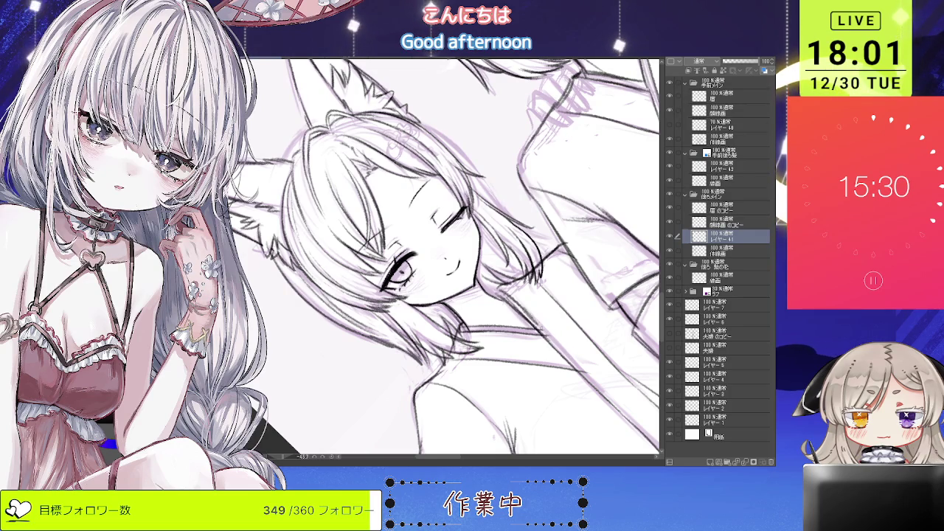
{"action": "left_click_drag", "start_coordinate": [454, 258], "coordinate": [428, 240]}
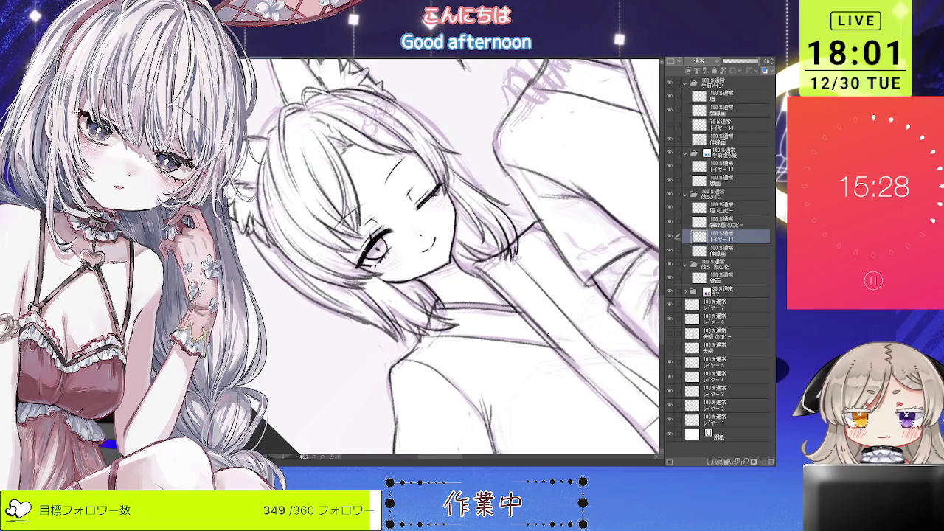
{"action": "left_click_drag", "start_coordinate": [612, 402], "coordinate": [568, 354]}
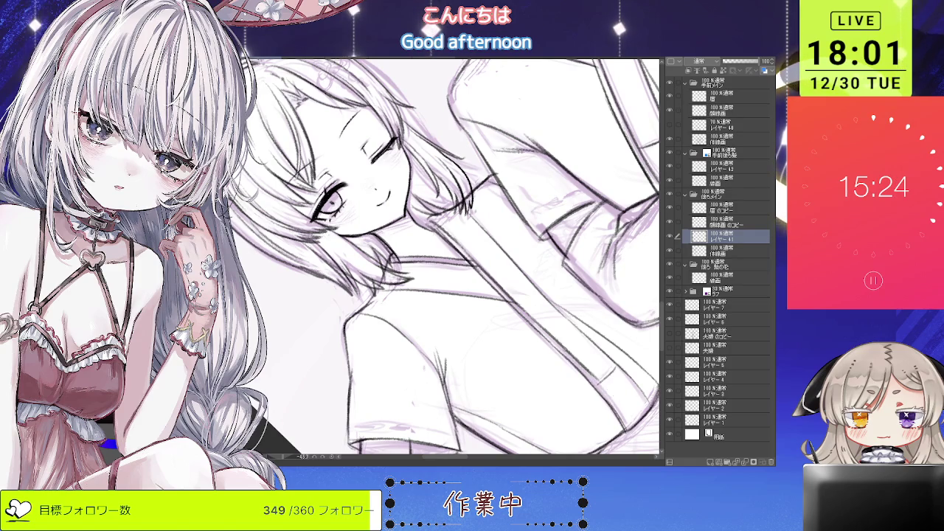
{"action": "key", "text": "ctrl+z"}
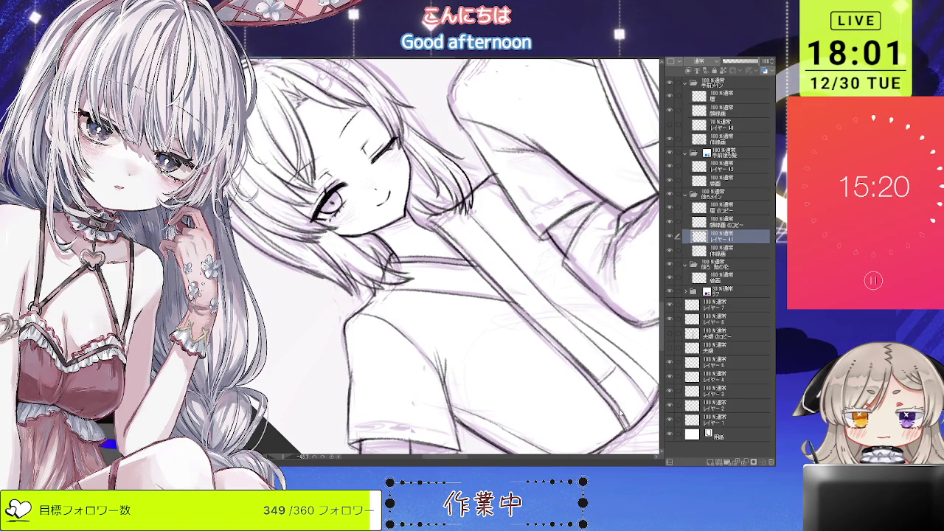
Step: Delete the レイヤー 41 layer with Ctrl+E
{"action": "scroll", "coordinate": [443, 258], "scroll_direction": "down", "scroll_amount": 3}
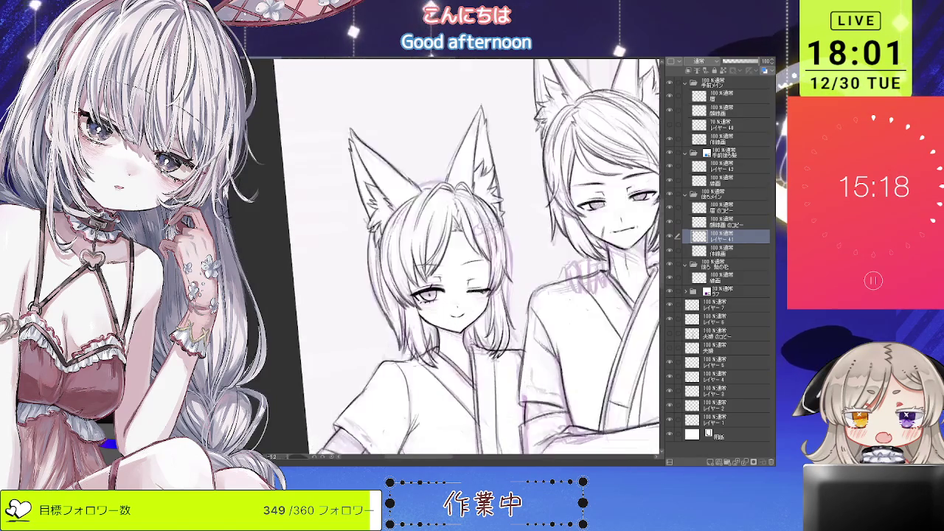
{"action": "scroll", "coordinate": [443, 259], "scroll_direction": "up", "scroll_amount": 5}
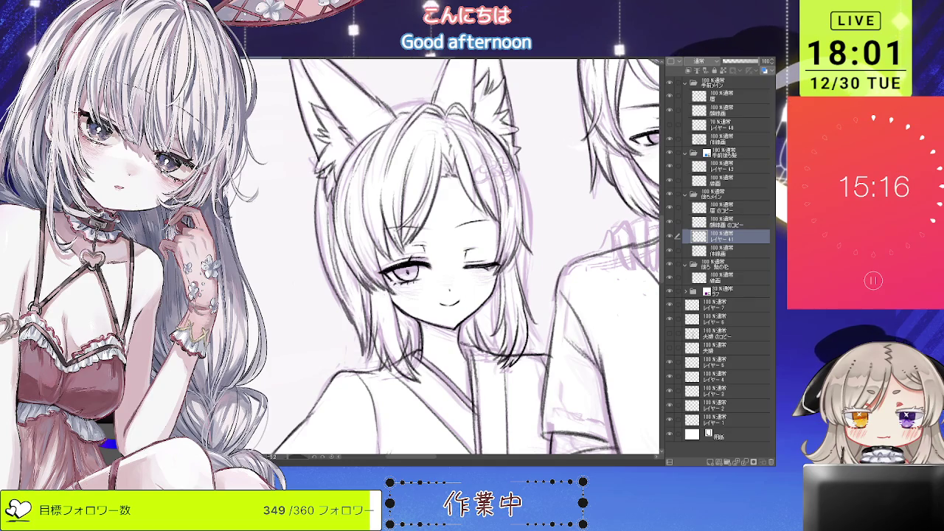
{"action": "scroll", "coordinate": [457, 258], "scroll_direction": "down", "scroll_amount": 2}
{"action": "scroll", "coordinate": [458, 259], "scroll_direction": "down", "scroll_amount": 1}
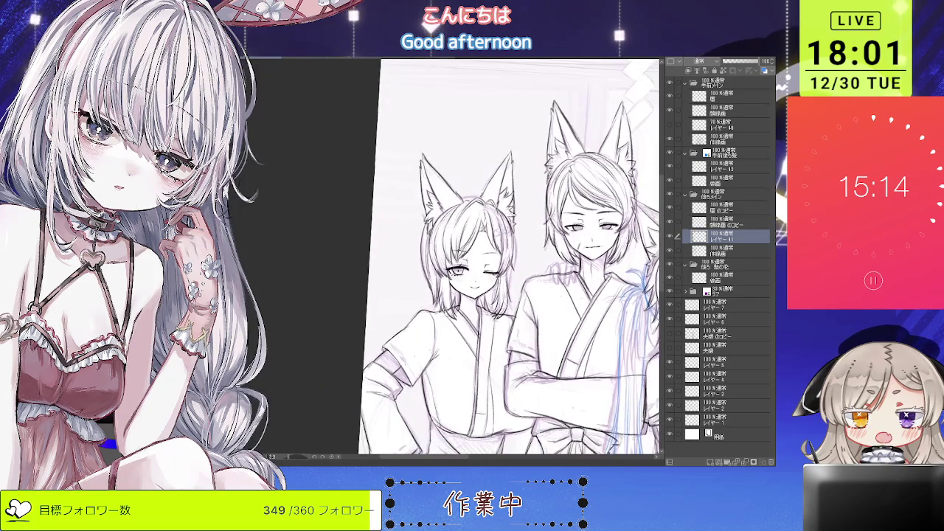
{"action": "scroll", "coordinate": [458, 258], "scroll_direction": "up", "scroll_amount": 2}
{"action": "scroll", "coordinate": [480, 258], "scroll_direction": "up", "scroll_amount": 2}
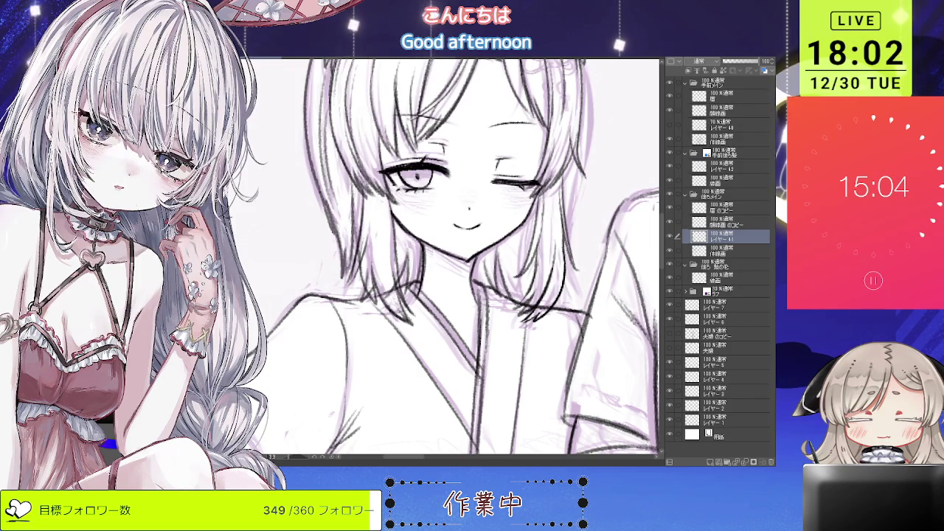
{"action": "left_click_drag", "start_coordinate": [380, 262], "coordinate": [396, 281]}
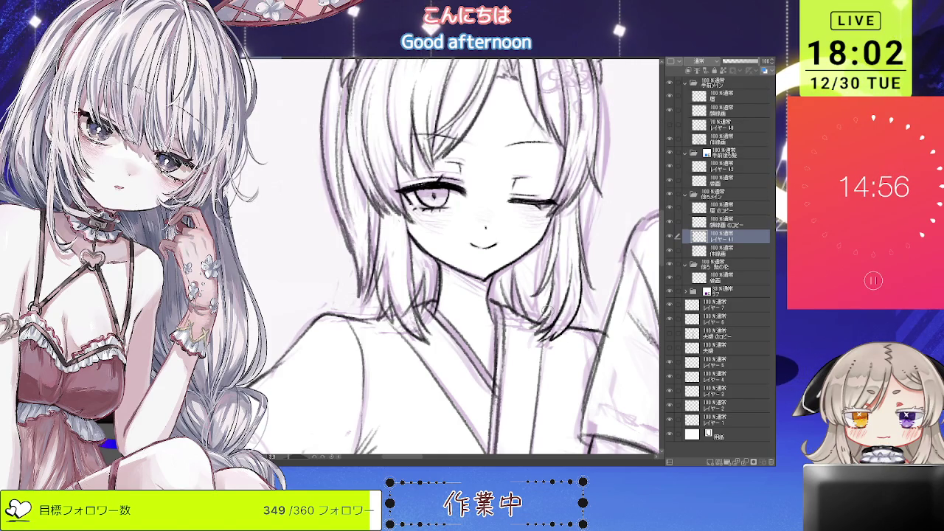
{"action": "scroll", "coordinate": [596, 219], "scroll_direction": "down", "scroll_amount": 2}
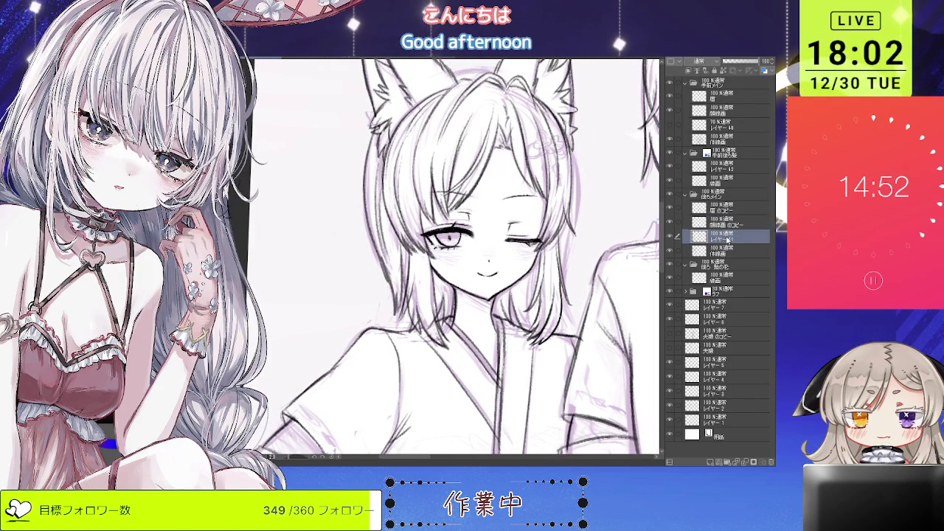
{"action": "key", "text": "ctrl+e"}
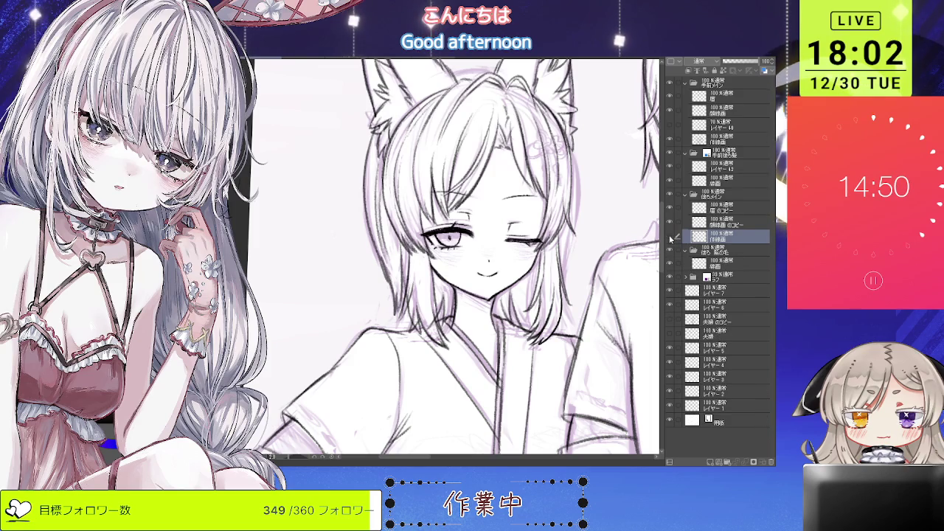
{"action": "scroll", "coordinate": [470, 295], "scroll_direction": "up", "scroll_amount": 1}
{"action": "scroll", "coordinate": [470, 295], "scroll_direction": "up", "scroll_amount": 1}
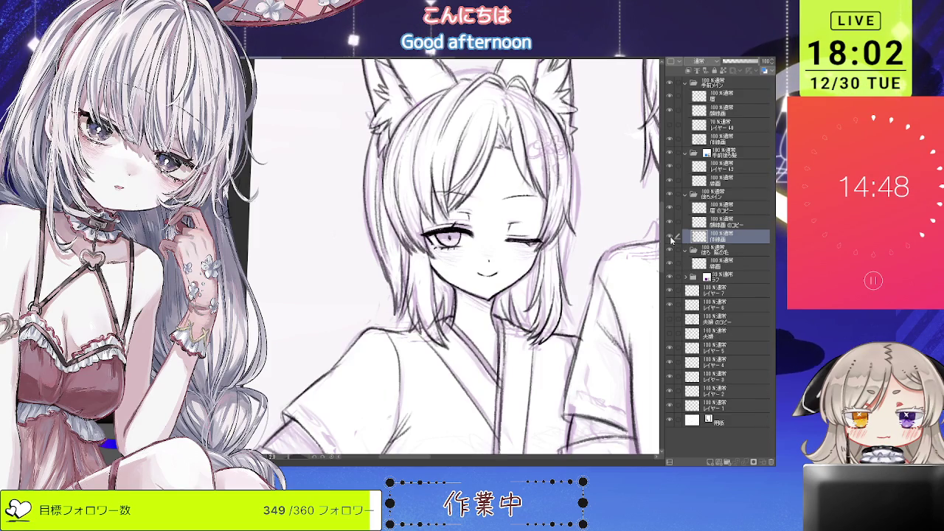
{"action": "scroll", "coordinate": [470, 295], "scroll_direction": "up", "scroll_amount": 1}
{"action": "scroll", "coordinate": [465, 340], "scroll_direction": "up", "scroll_amount": 1}
{"action": "scroll", "coordinate": [450, 321], "scroll_direction": "up", "scroll_amount": 2}
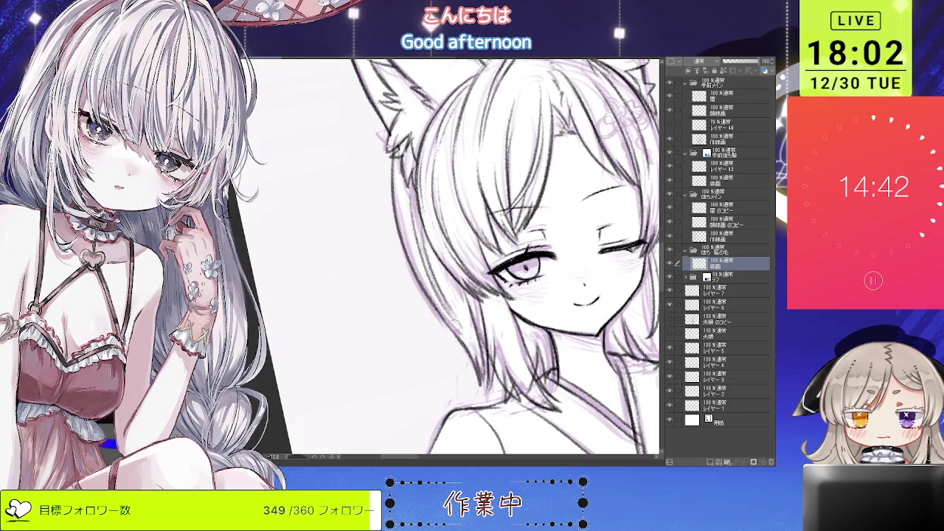
{"action": "scroll", "coordinate": [462, 332], "scroll_direction": "down", "scroll_amount": 2}
{"action": "scroll", "coordinate": [461, 332], "scroll_direction": "down", "scroll_amount": 1}
{"action": "scroll", "coordinate": [462, 333], "scroll_direction": "down", "scroll_amount": 1}
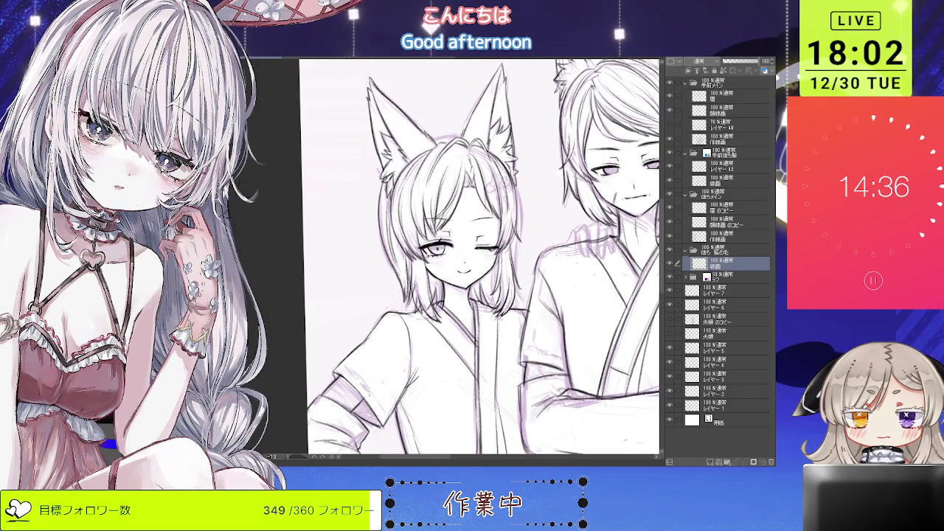
{"action": "scroll", "coordinate": [479, 243], "scroll_direction": "up", "scroll_amount": 1}
{"action": "scroll", "coordinate": [479, 243], "scroll_direction": "up", "scroll_amount": 1}
{"action": "scroll", "coordinate": [480, 244], "scroll_direction": "up", "scroll_amount": 1}
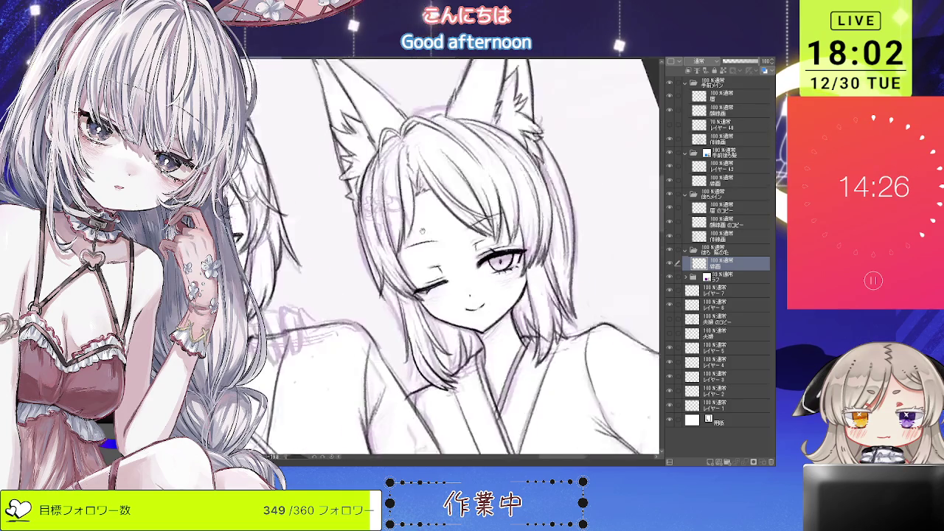
{"action": "left_click_drag", "start_coordinate": [428, 256], "coordinate": [464, 315]}
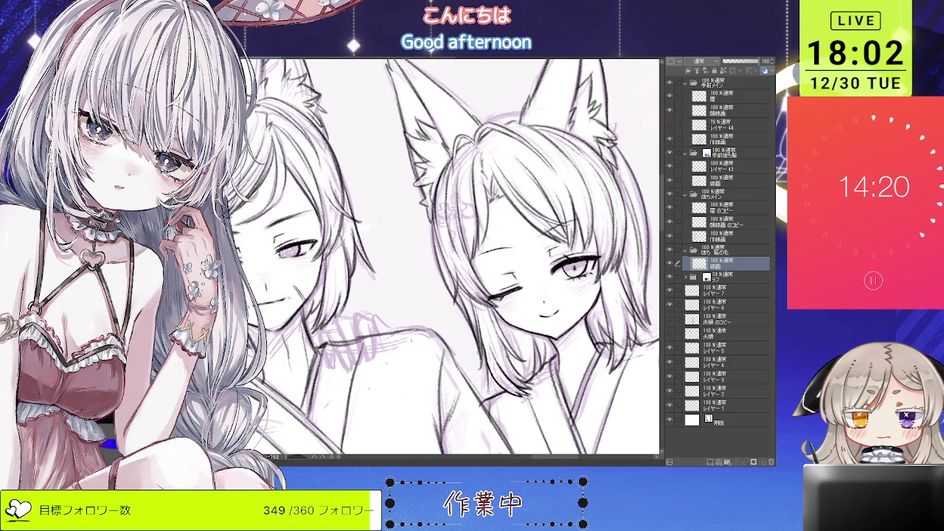
{"action": "left_click_drag", "start_coordinate": [485, 369], "coordinate": [590, 339]}
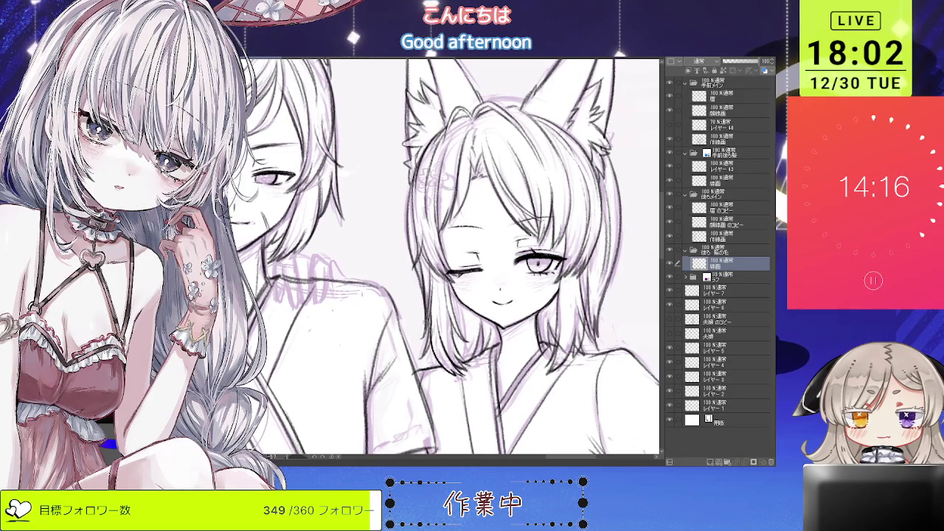
{"action": "scroll", "coordinate": [454, 259], "scroll_direction": "down", "scroll_amount": 3}
{"action": "left_click_drag", "start_coordinate": [454, 258], "coordinate": [518, 318]}
{"action": "scroll", "coordinate": [518, 319], "scroll_direction": "up", "scroll_amount": 3}
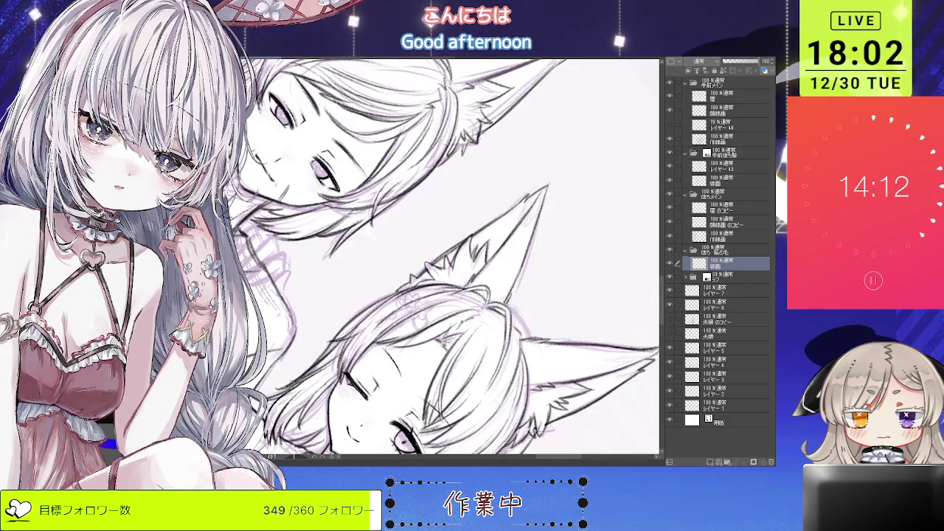
{"action": "scroll", "coordinate": [518, 319], "scroll_direction": "down", "scroll_amount": 2}
{"action": "left_click_drag", "start_coordinate": [518, 318], "coordinate": [472, 222]}
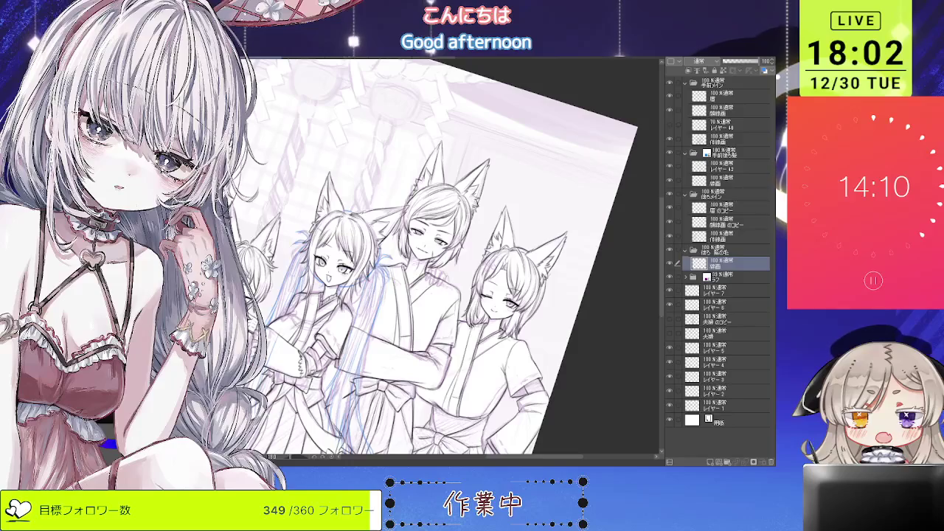
Step: Mirror and zoom the view onto the hakama sash, then ink a short line near the bow
{"action": "key", "text": "h"}
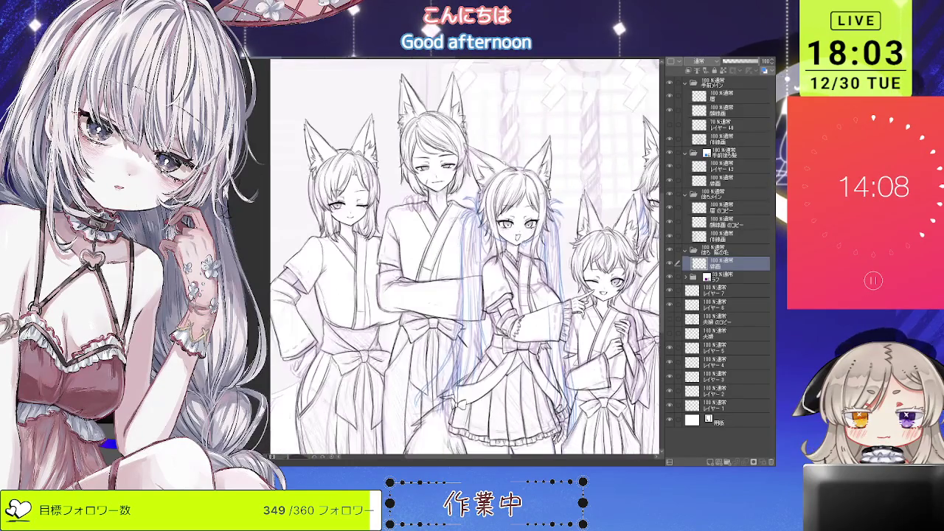
{"action": "scroll", "coordinate": [501, 229], "scroll_direction": "up", "scroll_amount": 3}
{"action": "left_click_drag", "start_coordinate": [634, 207], "coordinate": [669, 216]}
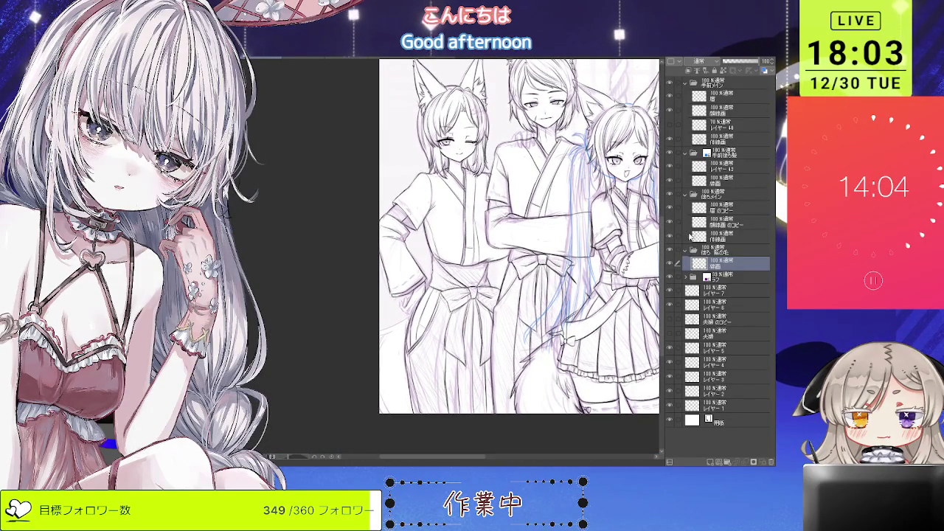
{"action": "scroll", "coordinate": [461, 327], "scroll_direction": "up", "scroll_amount": 3}
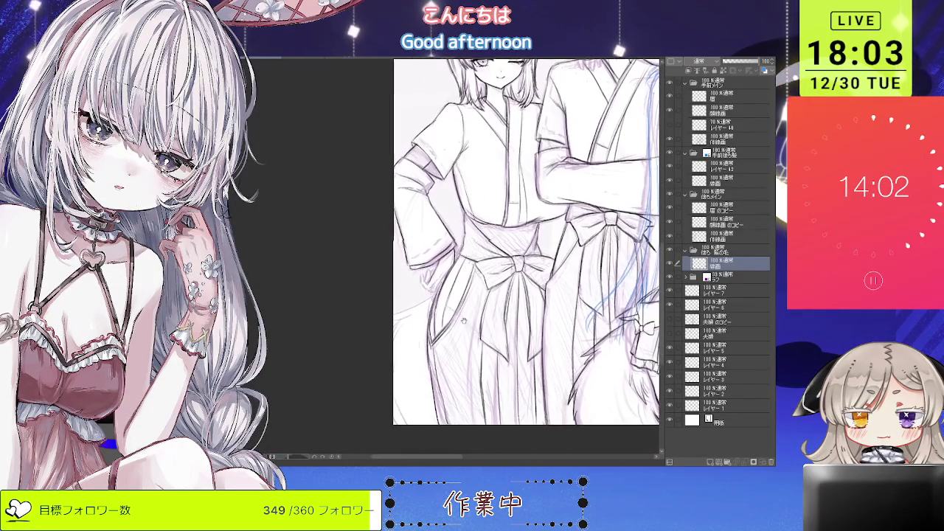
{"action": "scroll", "coordinate": [462, 327], "scroll_direction": "up", "scroll_amount": 2}
{"action": "scroll", "coordinate": [462, 327], "scroll_direction": "up", "scroll_amount": 2}
{"action": "scroll", "coordinate": [462, 327], "scroll_direction": "up", "scroll_amount": 2}
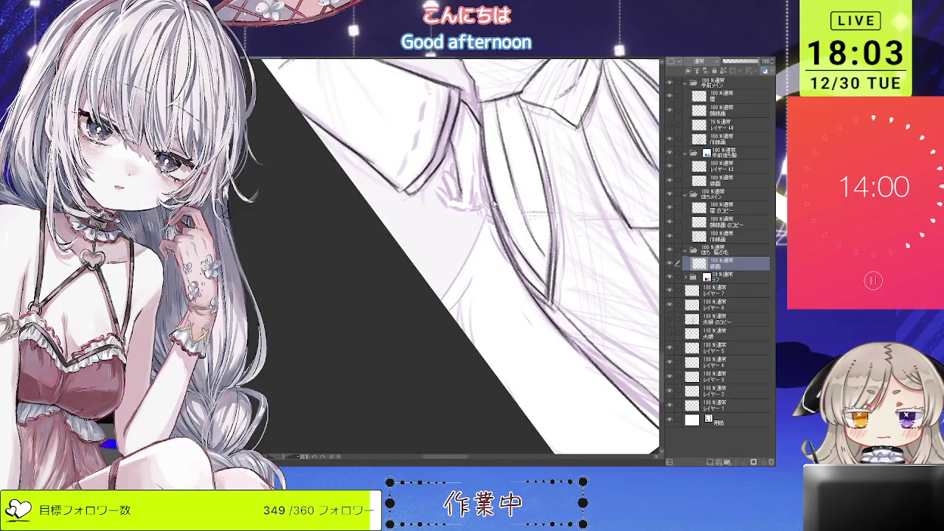
{"action": "left_click_drag", "start_coordinate": [478, 240], "coordinate": [450, 287]}
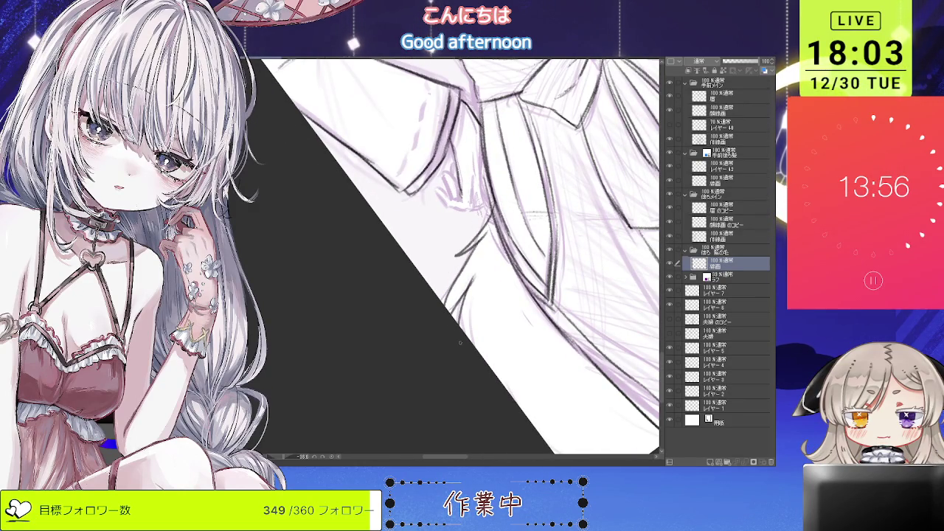
Step: Rotate the view back upright and zoom out to look over the whole fox-eared group
{"action": "scroll", "coordinate": [461, 294], "scroll_direction": "down", "scroll_amount": 2}
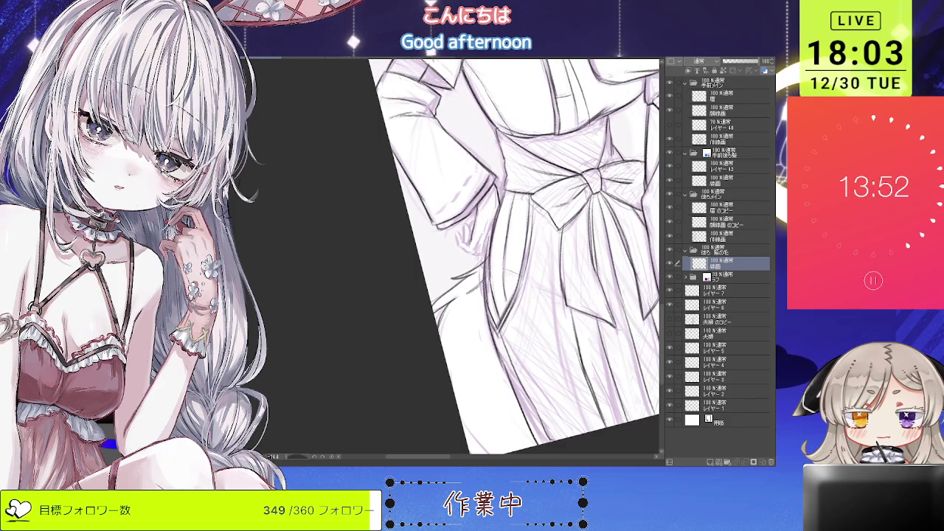
{"action": "key", "text": "minus"}
{"action": "key", "text": "minus"}
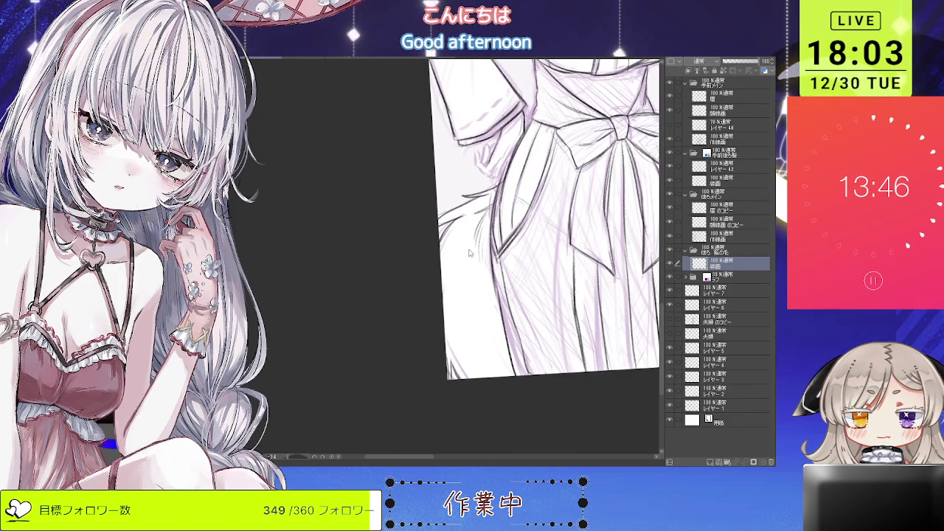
{"action": "scroll", "coordinate": [496, 258], "scroll_direction": "down", "scroll_amount": 3}
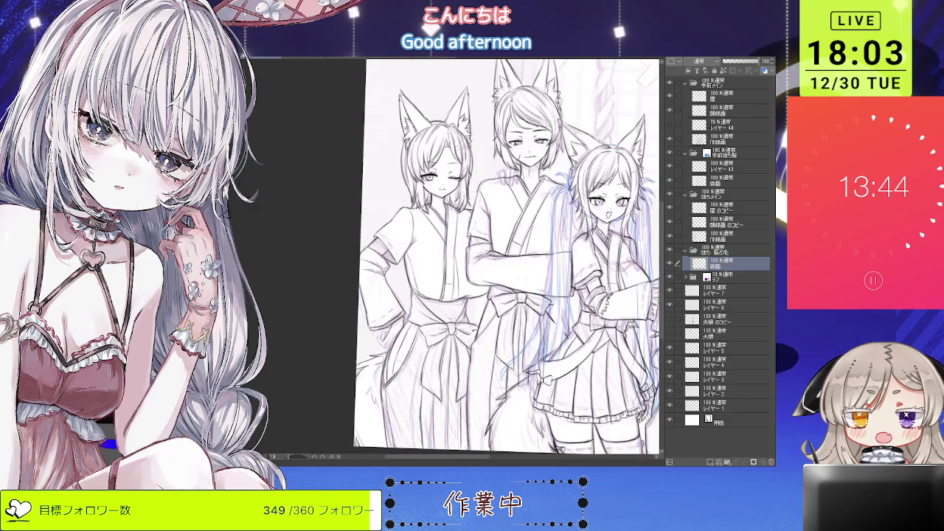
{"action": "scroll", "coordinate": [496, 259], "scroll_direction": "up", "scroll_amount": 2}
{"action": "scroll", "coordinate": [516, 222], "scroll_direction": "up", "scroll_amount": 1}
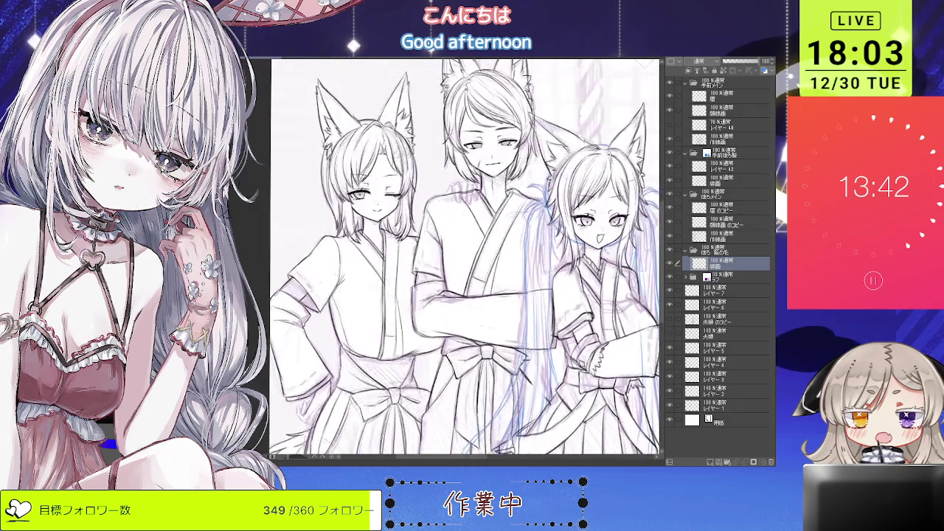
{"action": "scroll", "coordinate": [517, 221], "scroll_direction": "up", "scroll_amount": 1}
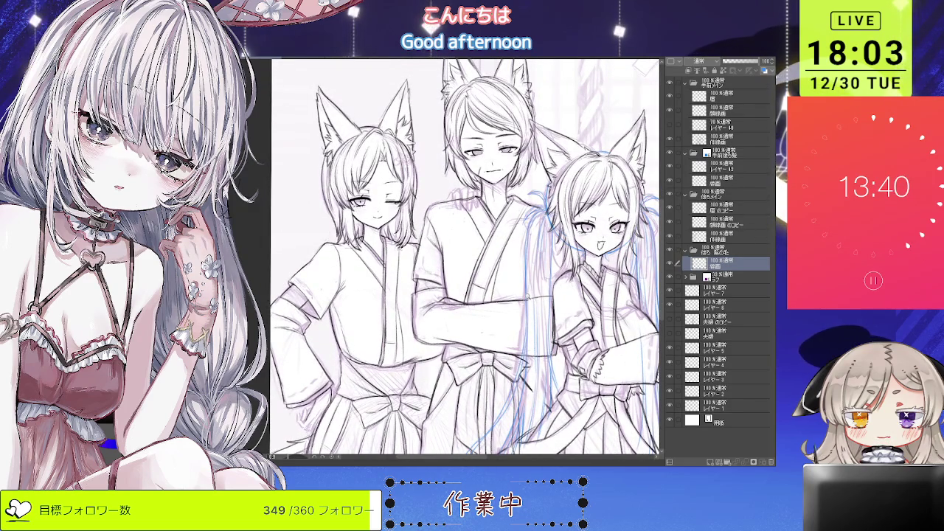
{"action": "left_click_drag", "start_coordinate": [443, 258], "coordinate": [516, 236]}
{"action": "scroll", "coordinate": [417, 334], "scroll_direction": "up", "scroll_amount": 2}
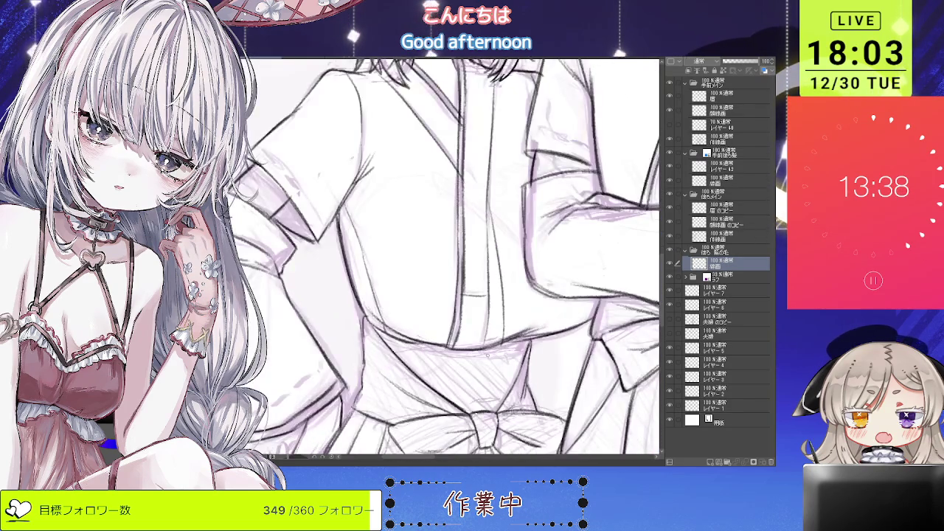
{"action": "scroll", "coordinate": [453, 258], "scroll_direction": "down", "scroll_amount": 3}
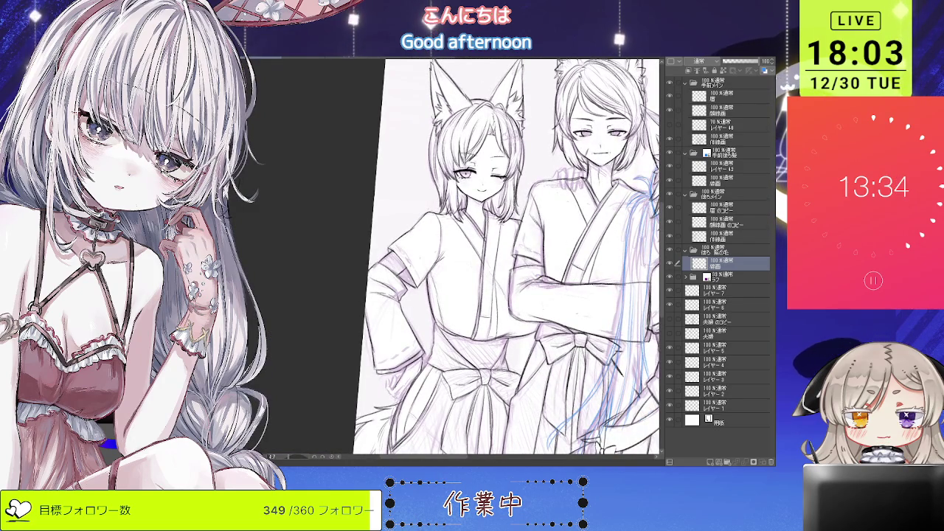
{"action": "scroll", "coordinate": [493, 252], "scroll_direction": "down", "scroll_amount": 1}
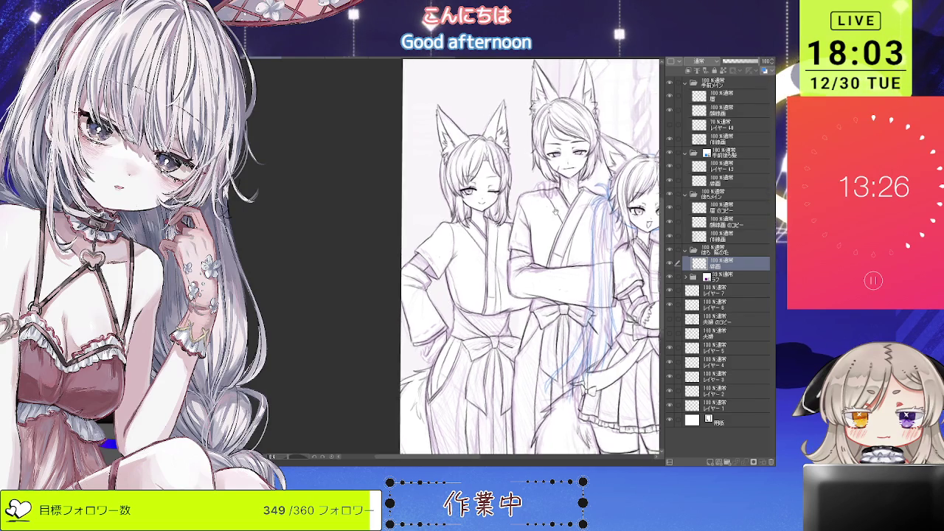
{"action": "scroll", "coordinate": [497, 265], "scroll_direction": "down", "scroll_amount": 2}
{"action": "scroll", "coordinate": [487, 265], "scroll_direction": "down", "scroll_amount": 2}
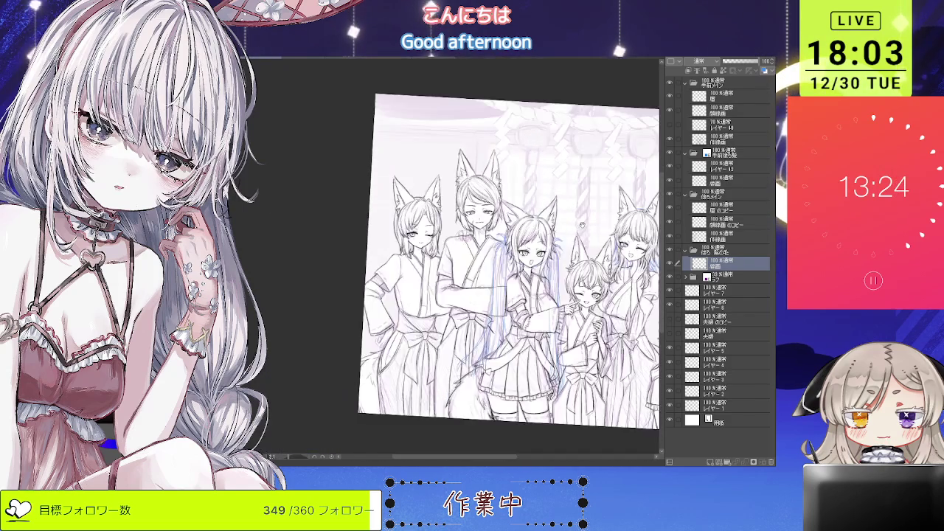
{"action": "scroll", "coordinate": [487, 266], "scroll_direction": "down", "scroll_amount": 1}
{"action": "scroll", "coordinate": [472, 266], "scroll_direction": "up", "scroll_amount": 2}
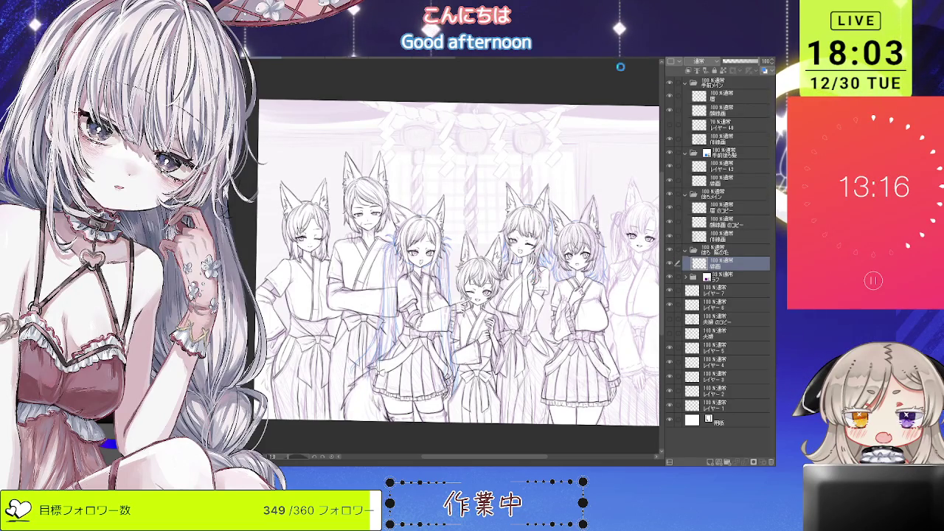
Step: Hide and reshow the line layer to compare the left characters, then zoom in on them
{"action": "left_click", "coordinate": [672, 204]}
{"action": "left_click", "coordinate": [672, 203]}
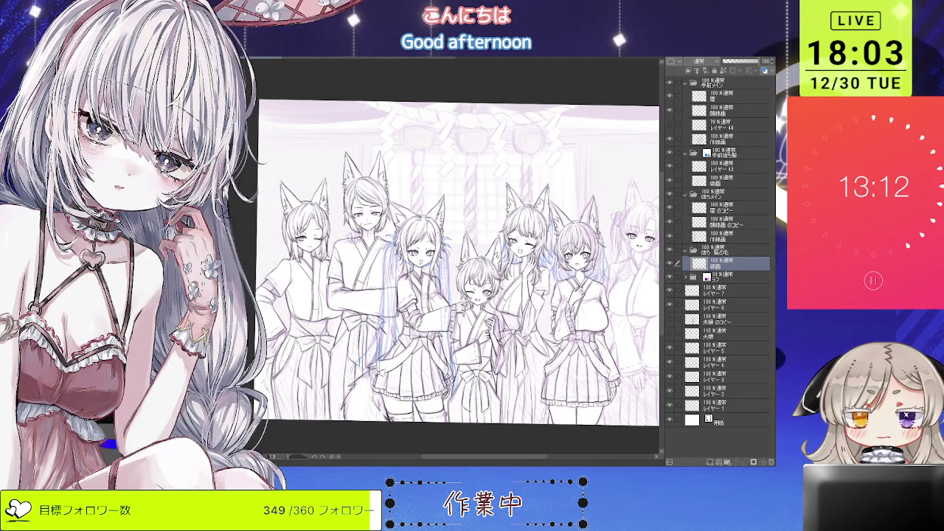
{"action": "key", "text": "ctrl+plus"}
{"action": "key", "text": "ctrl+plus"}
{"action": "key", "text": "ctrl+plus"}
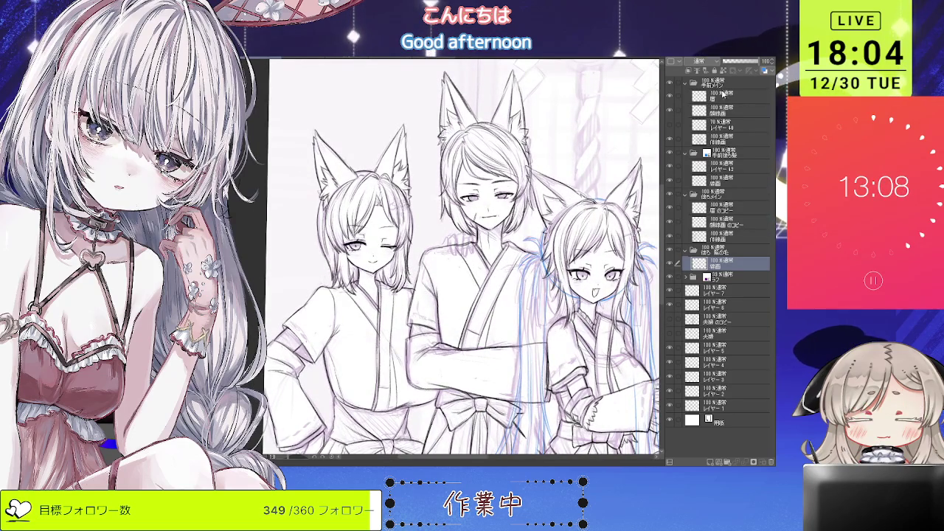
Step: Select 仮線画, try a blue layer colour and revert it, then add new raster layer レイヤー 41
{"action": "key", "text": "alt+bracketright"}
{"action": "key", "text": "alt+bracketright"}
{"action": "left_click", "coordinate": [764, 71]}
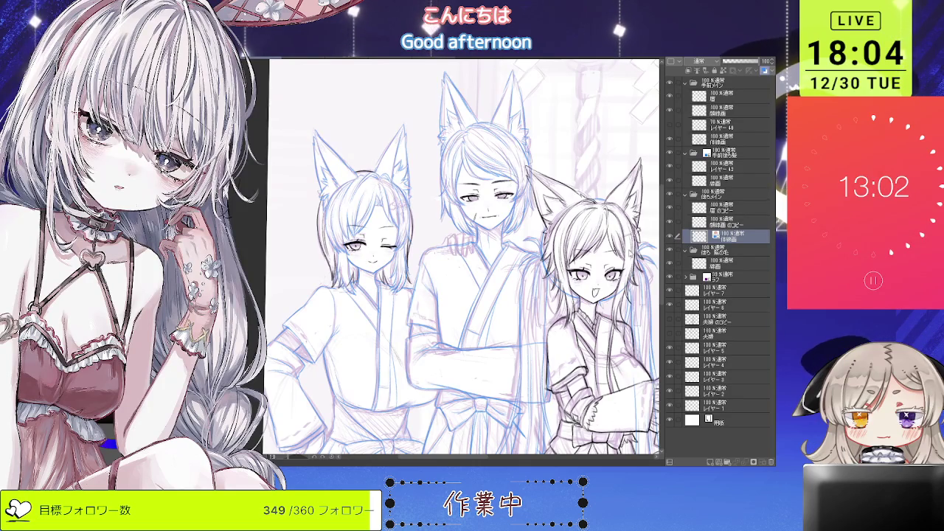
{"action": "key", "text": "ctrl+z"}
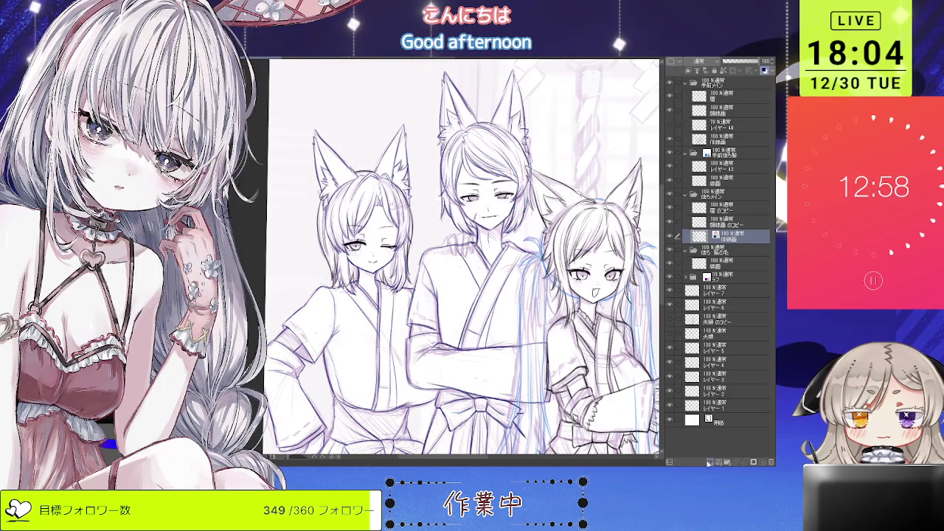
{"action": "left_click", "coordinate": [710, 462]}
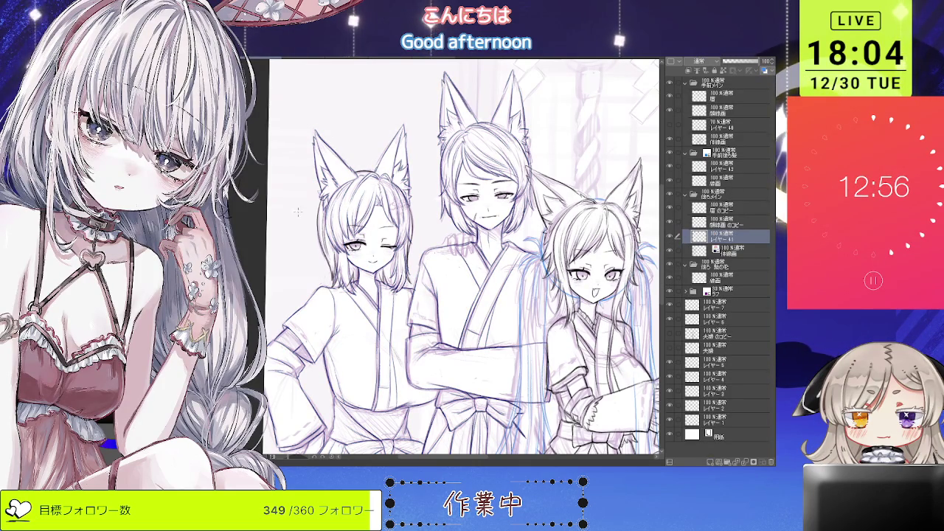
Step: Zoom in on the central figure's shoulder and redo the red shoulder strokes
{"action": "scroll", "coordinate": [433, 364], "scroll_direction": "up", "scroll_amount": 1}
{"action": "scroll", "coordinate": [433, 365], "scroll_direction": "up", "scroll_amount": 1}
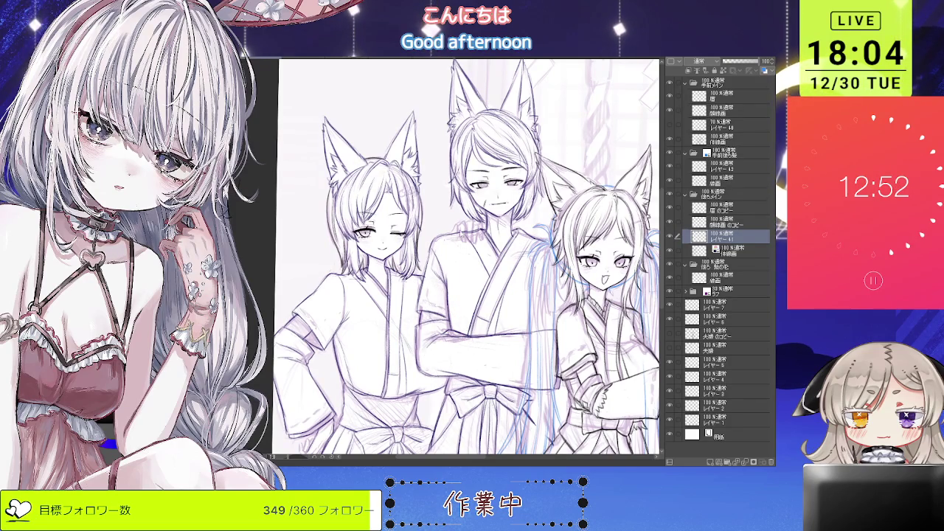
{"action": "scroll", "coordinate": [461, 232], "scroll_direction": "up", "scroll_amount": 2}
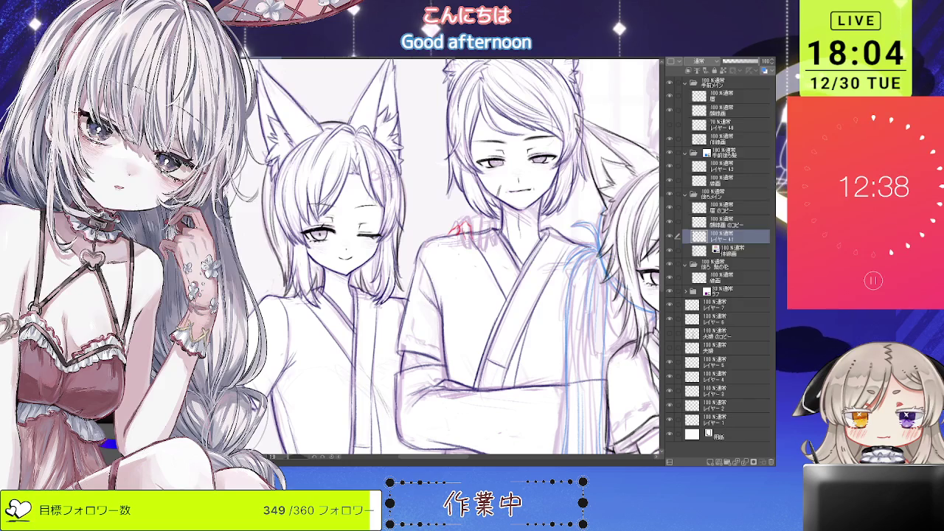
{"action": "scroll", "coordinate": [463, 230], "scroll_direction": "up", "scroll_amount": 2}
{"action": "scroll", "coordinate": [463, 231], "scroll_direction": "up", "scroll_amount": 3}
{"action": "key", "text": "ctrl+z"}
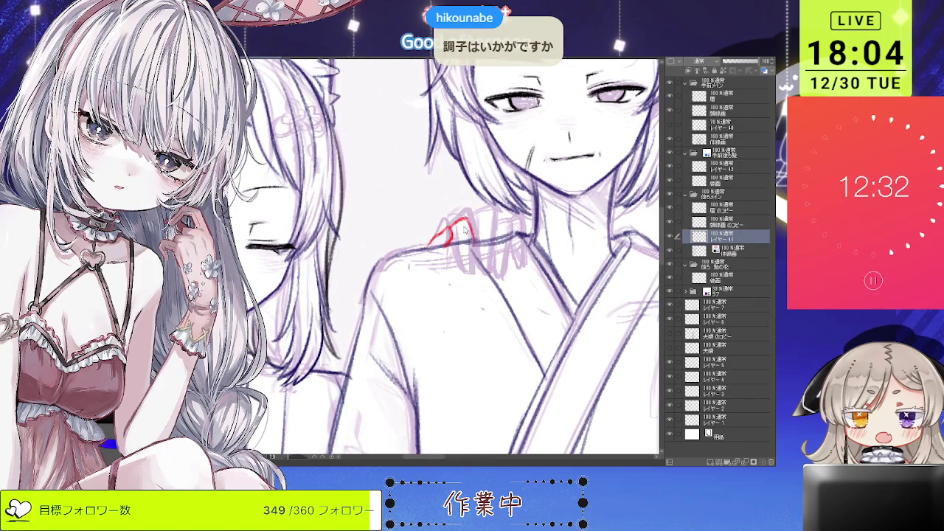
{"action": "left_click_drag", "start_coordinate": [454, 220], "coordinate": [472, 235]}
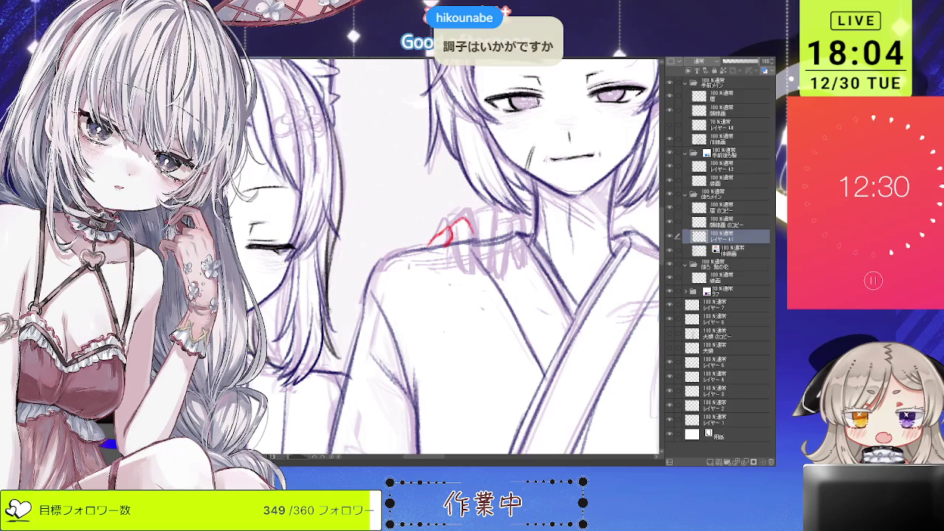
{"action": "key", "text": "ctrl+z"}
{"action": "key", "text": "ctrl+z"}
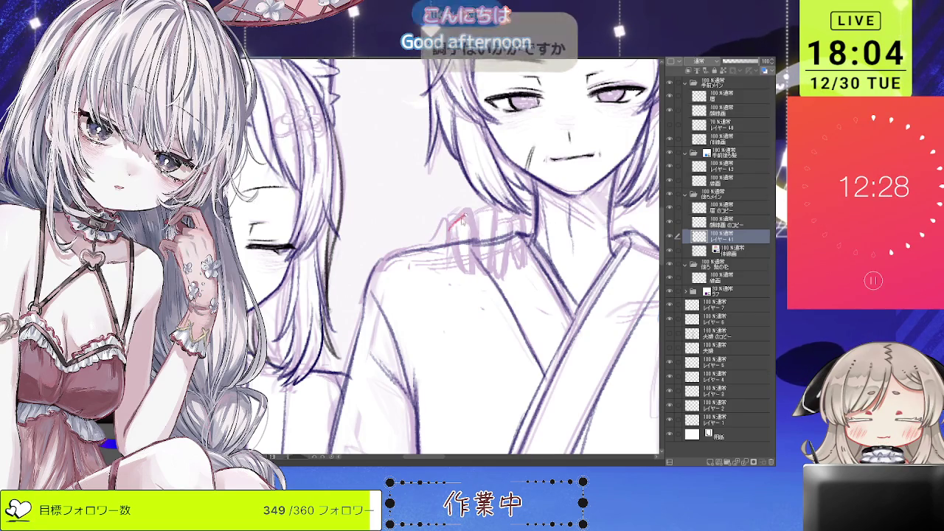
{"action": "left_click_drag", "start_coordinate": [459, 216], "coordinate": [469, 229]}
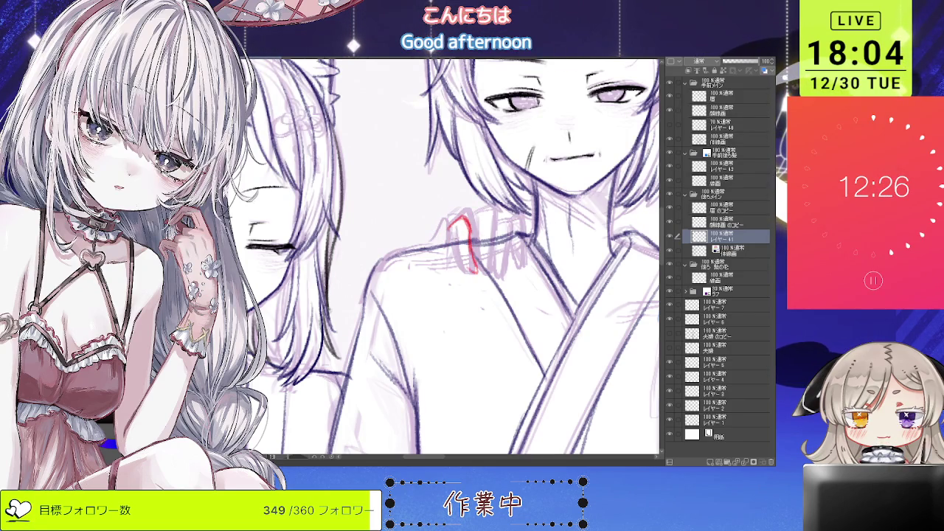
{"action": "left_click_drag", "start_coordinate": [459, 221], "coordinate": [472, 269]}
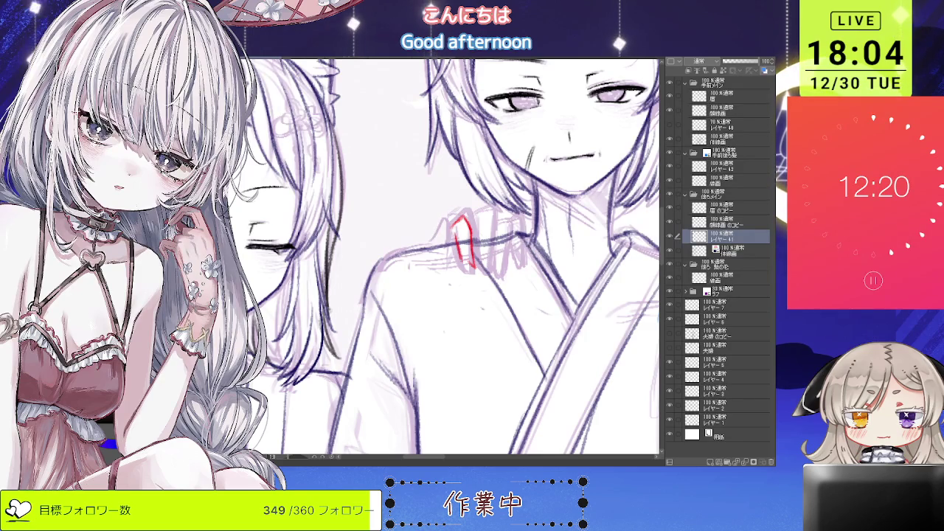
Step: Refine the red hand sketch, redrawing its left edge and adding a stroke to the right
{"action": "scroll", "coordinate": [469, 229], "scroll_direction": "down", "scroll_amount": 1}
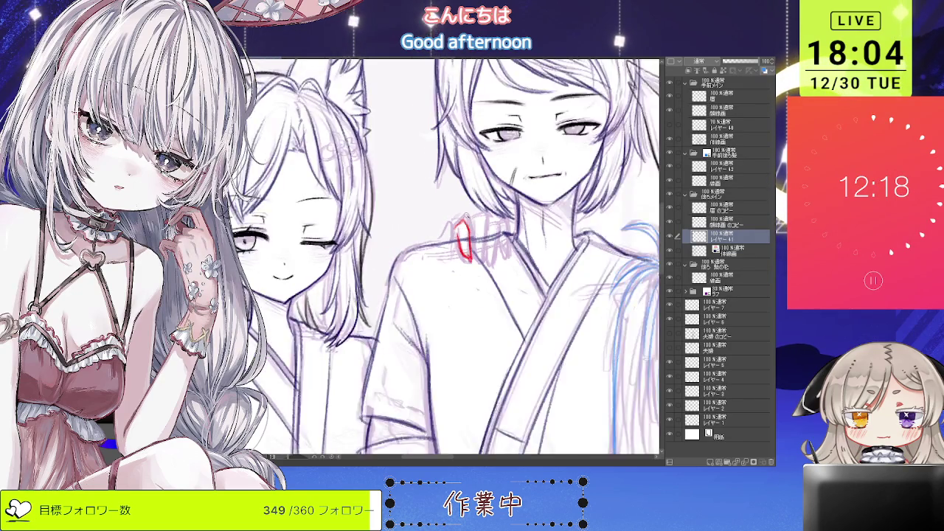
{"action": "scroll", "coordinate": [470, 229], "scroll_direction": "down", "scroll_amount": 1}
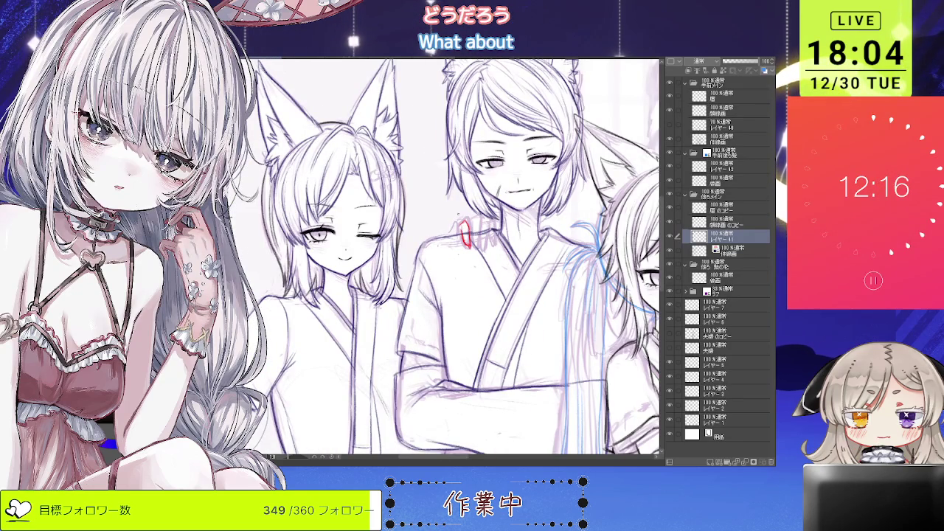
{"action": "scroll", "coordinate": [455, 225], "scroll_direction": "up", "scroll_amount": 1}
{"action": "scroll", "coordinate": [454, 225], "scroll_direction": "up", "scroll_amount": 1}
{"action": "scroll", "coordinate": [451, 219], "scroll_direction": "up", "scroll_amount": 1}
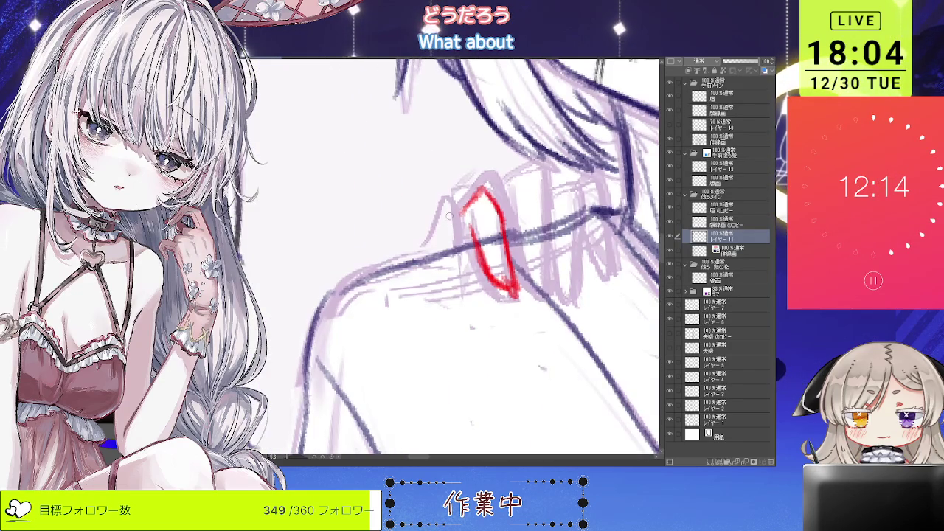
{"action": "key", "text": "ctrl+z"}
{"action": "mouse_move", "coordinate": [451, 209]}
{"action": "left_mouse_down"}
{"action": "mouse_move", "coordinate": [465, 232]}
{"action": "mouse_move", "coordinate": [441, 250]}
{"action": "left_mouse_up"}
{"action": "scroll", "coordinate": [472, 214], "scroll_direction": "down", "scroll_amount": 1}
{"action": "scroll", "coordinate": [498, 175], "scroll_direction": "down", "scroll_amount": 1}
{"action": "scroll", "coordinate": [457, 258], "scroll_direction": "down", "scroll_amount": 1}
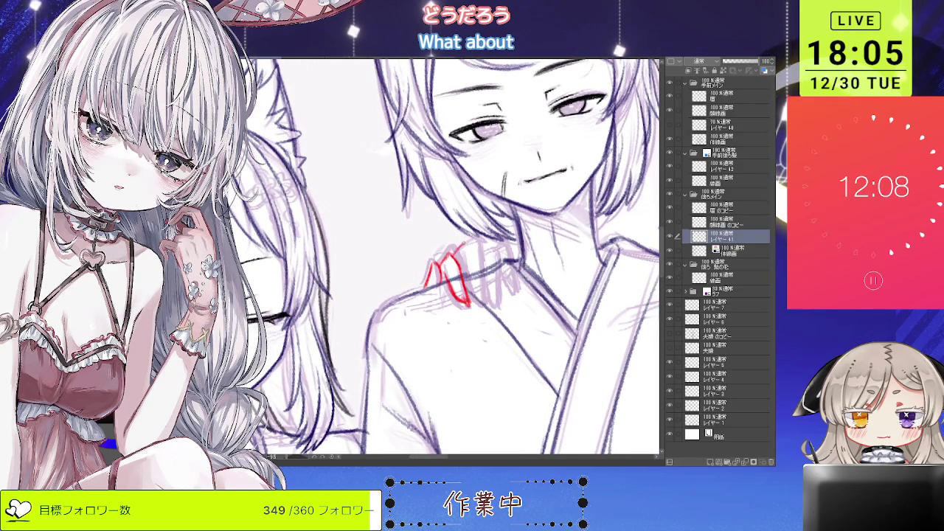
{"action": "scroll", "coordinate": [471, 253], "scroll_direction": "up", "scroll_amount": 1}
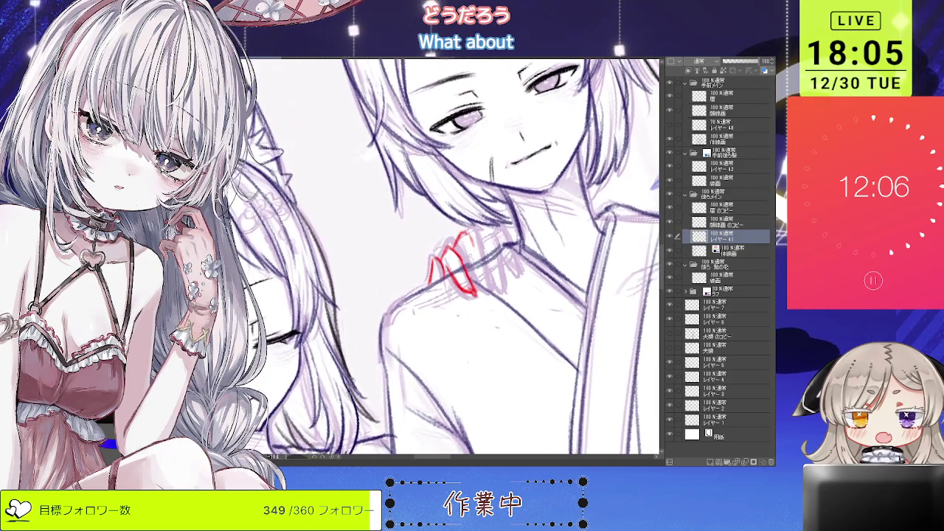
{"action": "scroll", "coordinate": [471, 253], "scroll_direction": "up", "scroll_amount": 1}
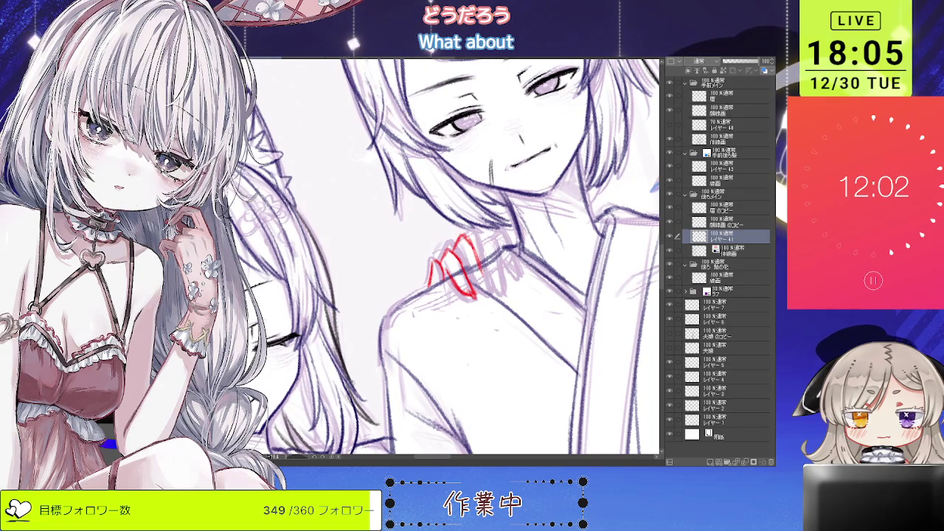
{"action": "left_click_drag", "start_coordinate": [481, 260], "coordinate": [487, 295]}
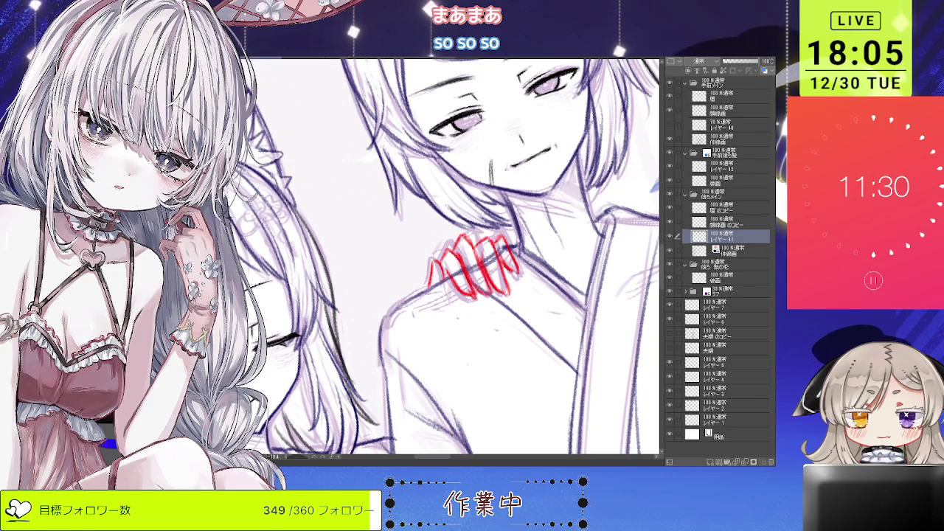
Step: Undo the leftover red scribble and zoom out to check the hand against the group
{"action": "scroll", "coordinate": [500, 272], "scroll_direction": "down", "scroll_amount": 2}
{"action": "scroll", "coordinate": [500, 271], "scroll_direction": "down", "scroll_amount": 1}
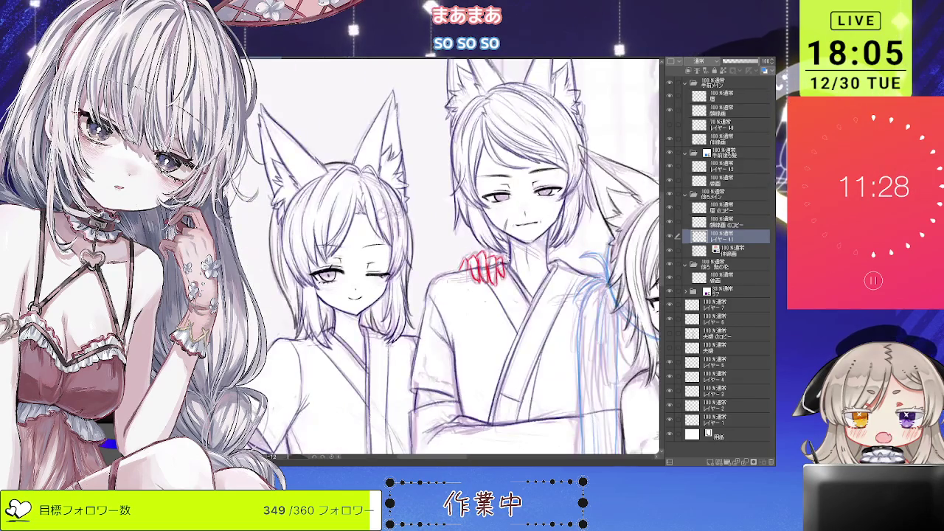
{"action": "scroll", "coordinate": [443, 222], "scroll_direction": "down", "scroll_amount": 1}
{"action": "scroll", "coordinate": [443, 222], "scroll_direction": "down", "scroll_amount": 1}
{"action": "scroll", "coordinate": [443, 222], "scroll_direction": "down", "scroll_amount": 1}
{"action": "scroll", "coordinate": [453, 223], "scroll_direction": "up", "scroll_amount": 3}
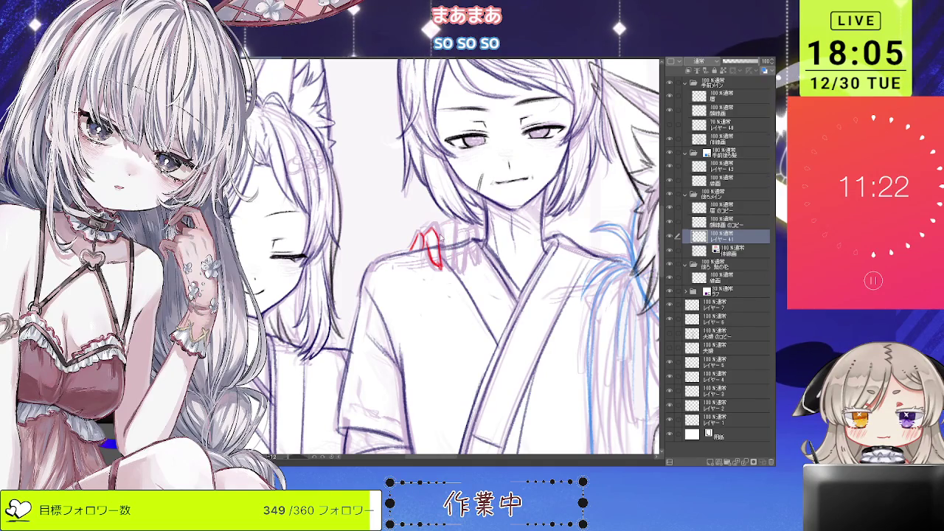
{"action": "key", "text": "ctrl+z"}
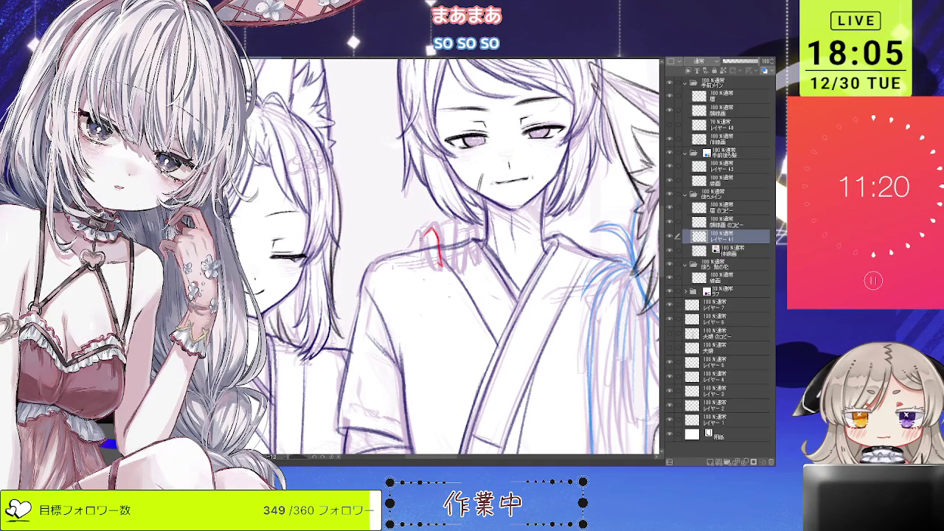
{"action": "key", "text": "ctrl+z"}
{"action": "scroll", "coordinate": [413, 271], "scroll_direction": "down", "scroll_amount": 1}
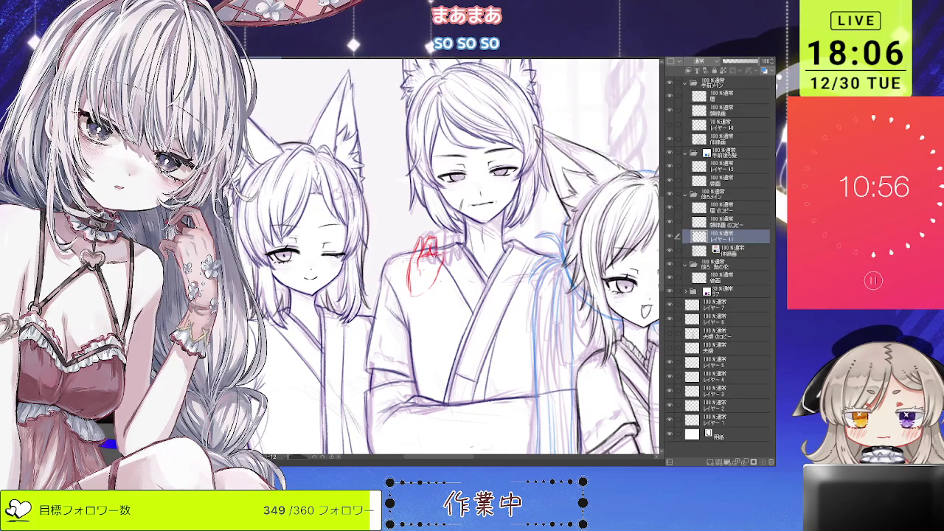
{"action": "key", "text": "ctrl+minus"}
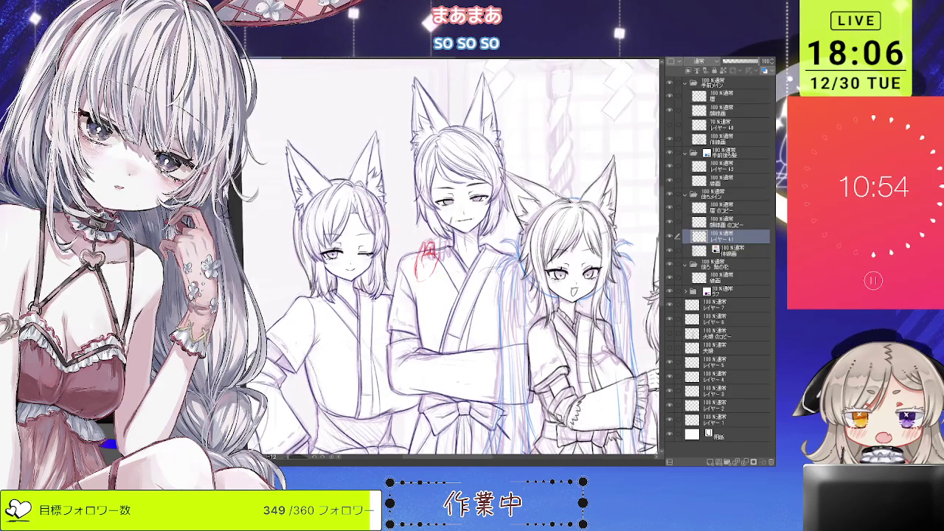
{"action": "key", "text": "ctrl+plus"}
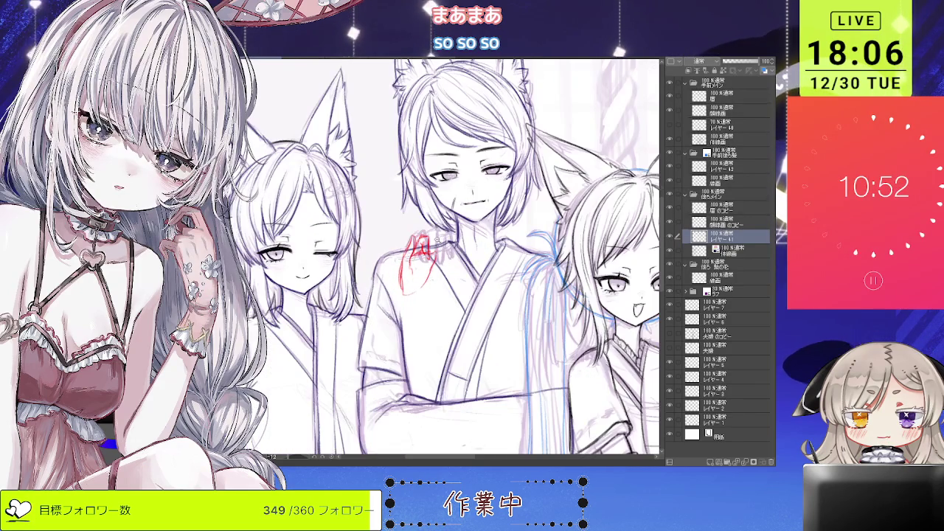
Step: Lasso-select and transform the red hand sketch, then add a short stroke beside it
{"action": "left_click_drag", "start_coordinate": [432, 228], "coordinate": [428, 230]}
{"action": "key", "text": "ctrl+t"}
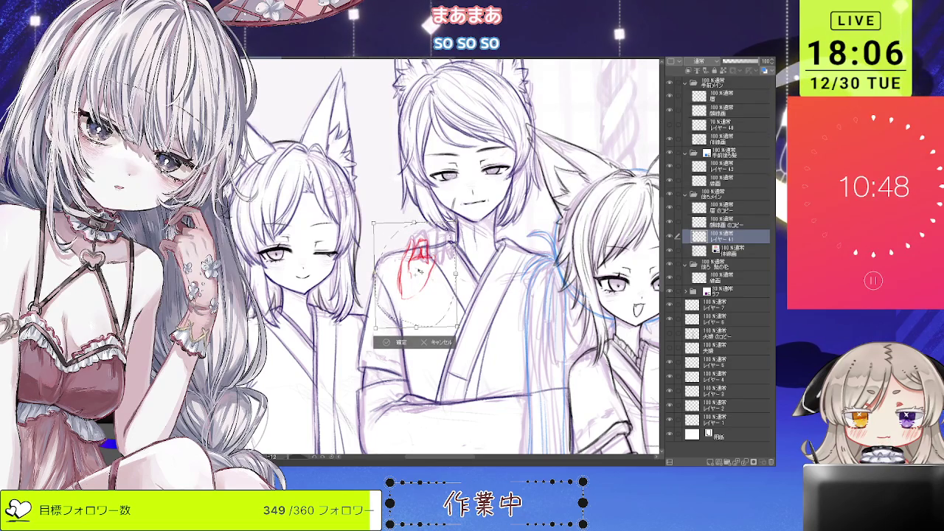
{"action": "key", "text": "Return"}
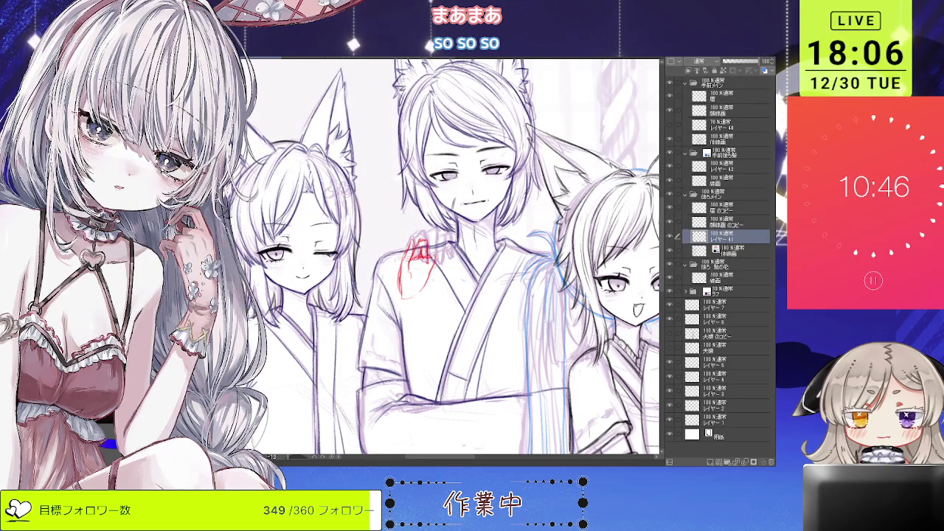
{"action": "scroll", "coordinate": [428, 243], "scroll_direction": "up", "scroll_amount": 1}
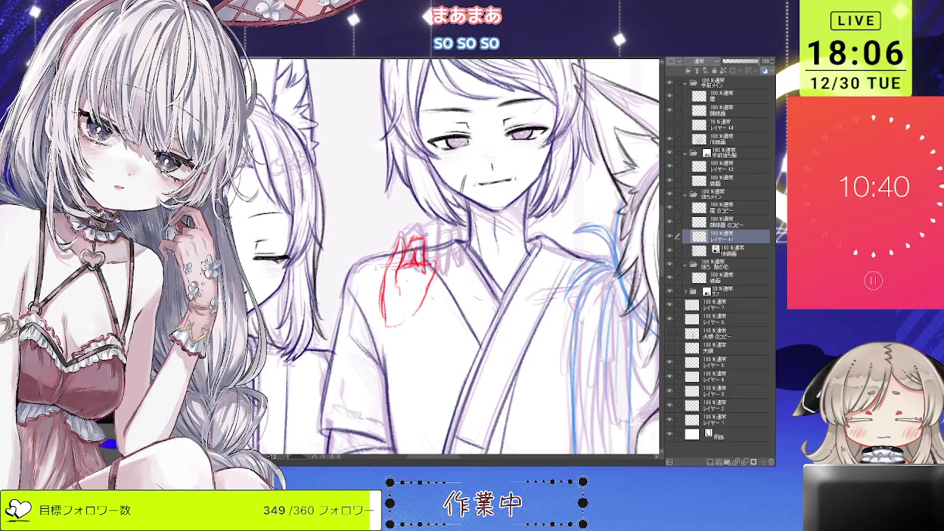
{"action": "left_click_drag", "start_coordinate": [435, 237], "coordinate": [435, 262]}
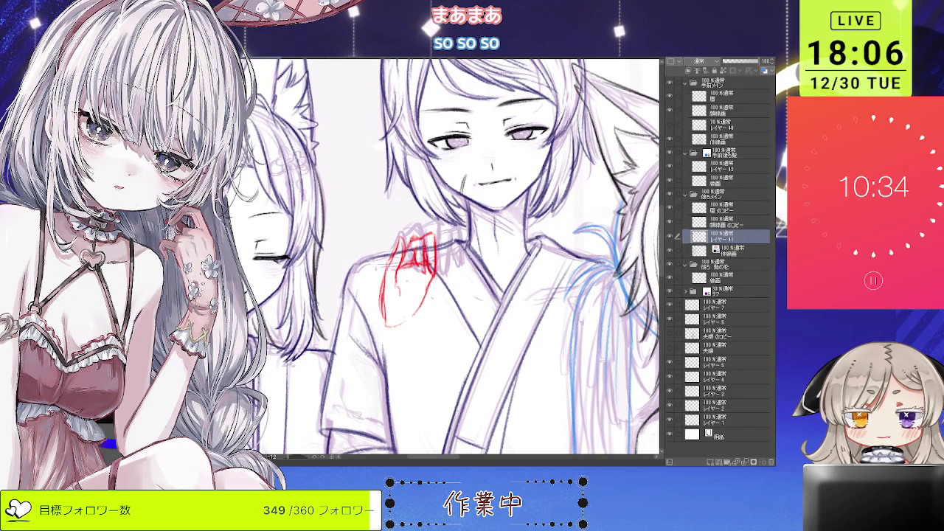
Step: Reselect the red hand sketch and nudge it slightly upward on the shoulder
{"action": "key", "text": "ctrl+minus"}
{"action": "key", "text": "ctrl+minus"}
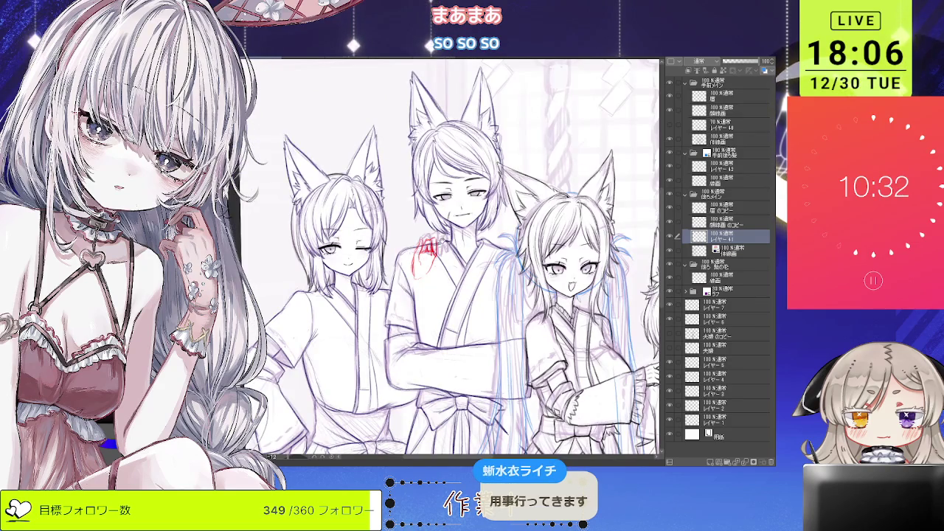
{"action": "scroll", "coordinate": [445, 261], "scroll_direction": "up", "scroll_amount": 1}
{"action": "scroll", "coordinate": [445, 260], "scroll_direction": "up", "scroll_amount": 1}
{"action": "scroll", "coordinate": [445, 261], "scroll_direction": "up", "scroll_amount": 1}
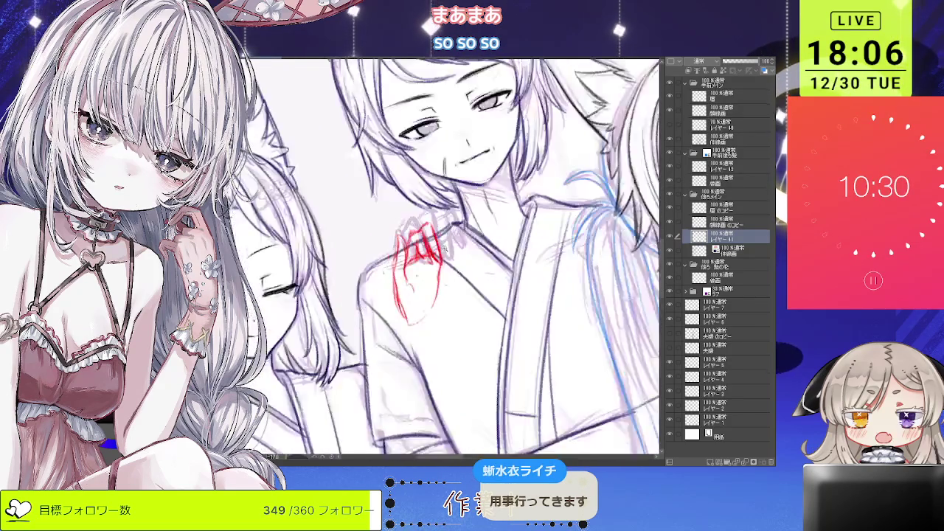
{"action": "scroll", "coordinate": [445, 260], "scroll_direction": "up", "scroll_amount": 1}
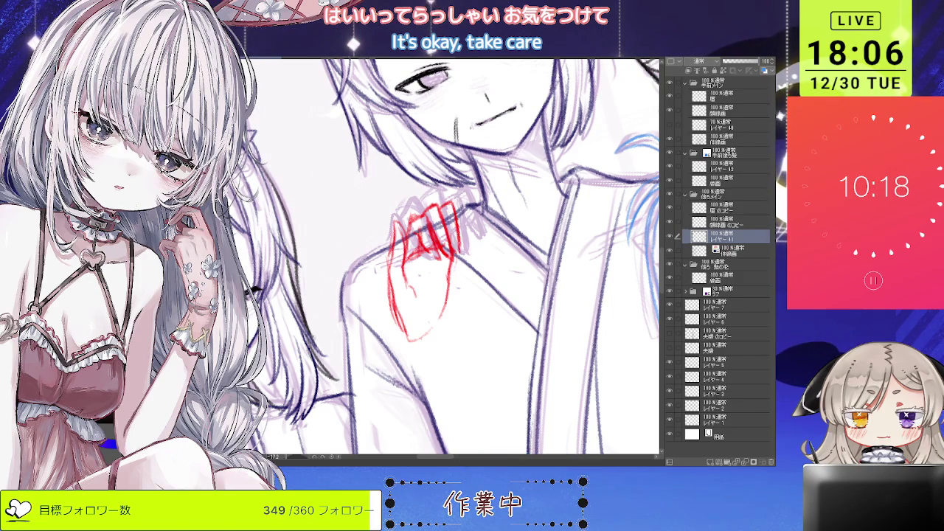
{"action": "scroll", "coordinate": [435, 266], "scroll_direction": "down", "scroll_amount": 2}
{"action": "scroll", "coordinate": [435, 265], "scroll_direction": "down", "scroll_amount": 2}
{"action": "scroll", "coordinate": [435, 266], "scroll_direction": "down", "scroll_amount": 2}
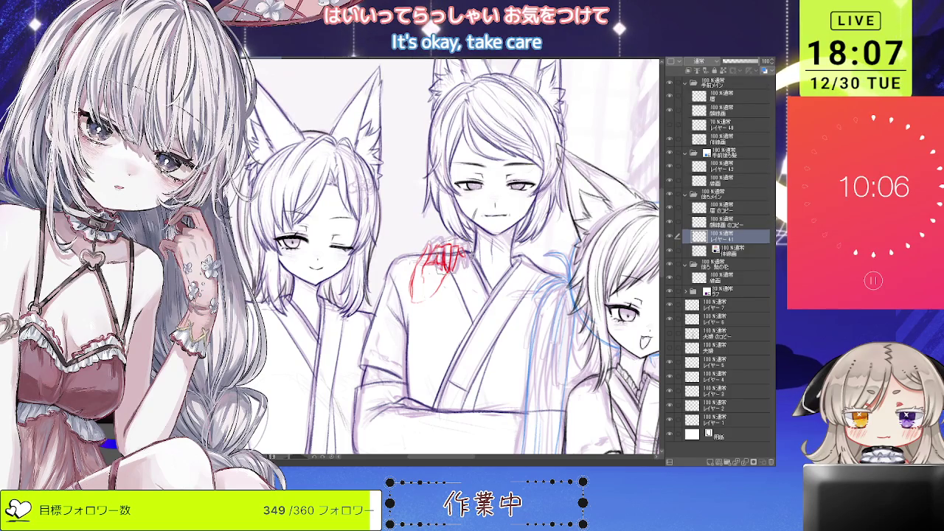
{"action": "left_click_drag", "start_coordinate": [413, 244], "coordinate": [465, 284]}
{"action": "key", "text": "ctrl+t"}
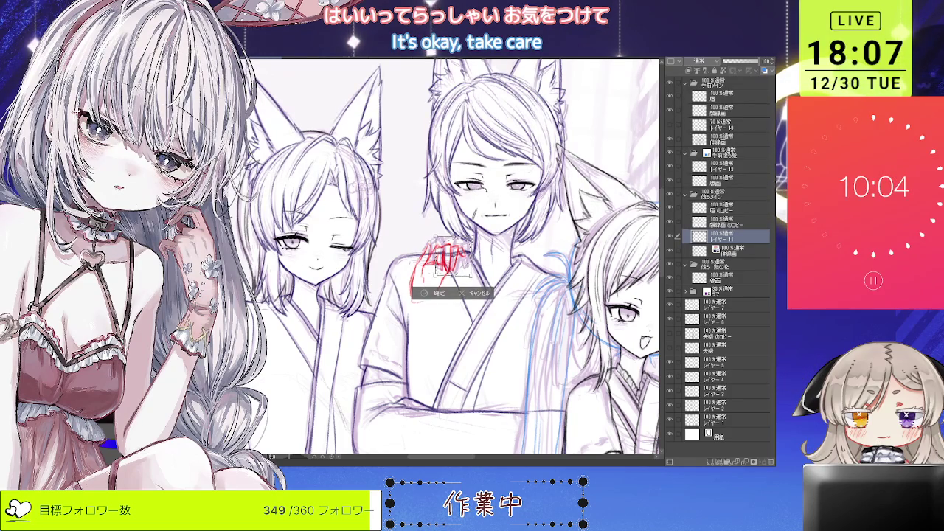
{"action": "left_click_drag", "start_coordinate": [454, 257], "coordinate": [453, 253]}
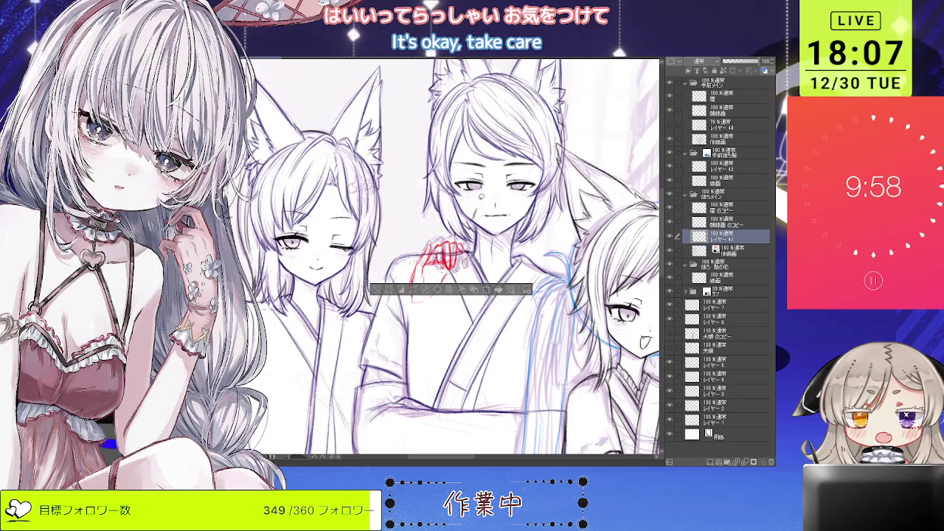
{"action": "key", "text": "Return"}
Step: Transform the hand again, moving it slightly down onto the shoulder, and zoom out
{"action": "scroll", "coordinate": [446, 258], "scroll_direction": "up", "scroll_amount": 1}
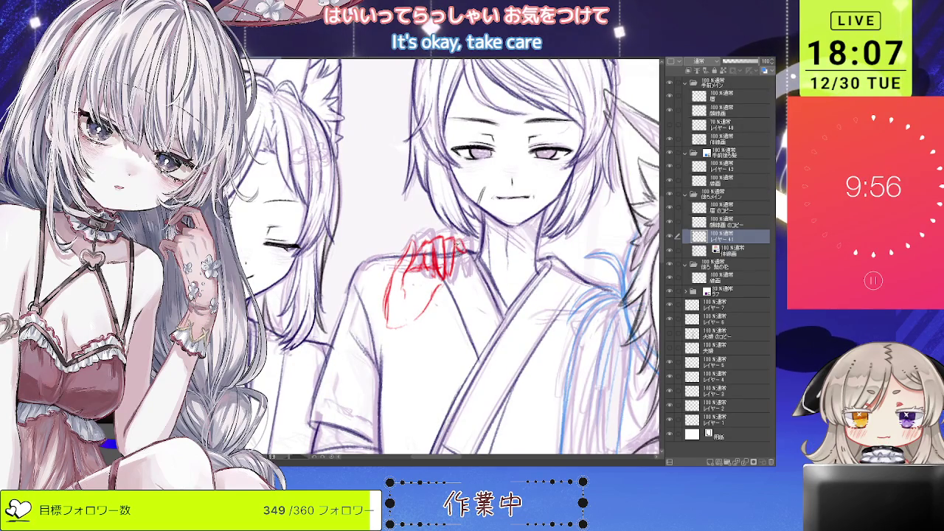
{"action": "key", "text": "ctrl+t"}
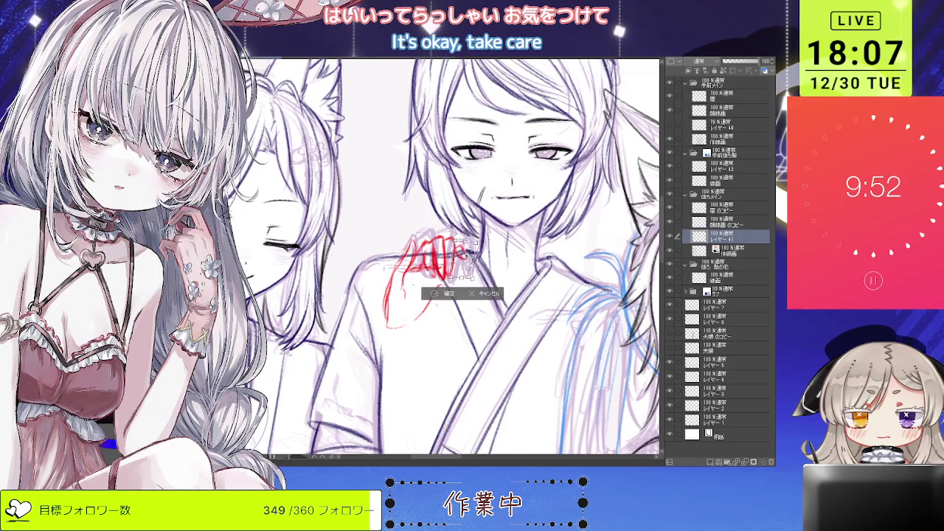
{"action": "left_click_drag", "start_coordinate": [443, 266], "coordinate": [443, 275]}
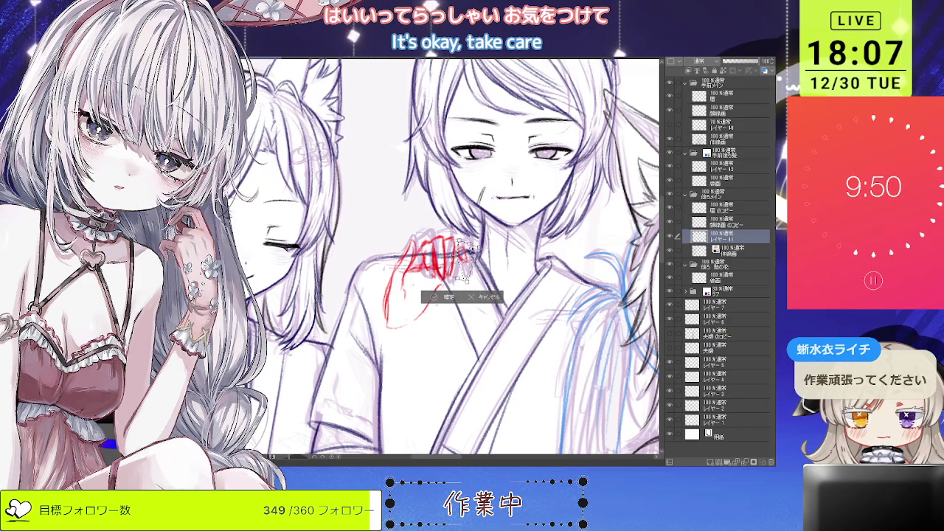
{"action": "key", "text": "ctrl+minus"}
{"action": "key", "text": "ctrl+plus"}
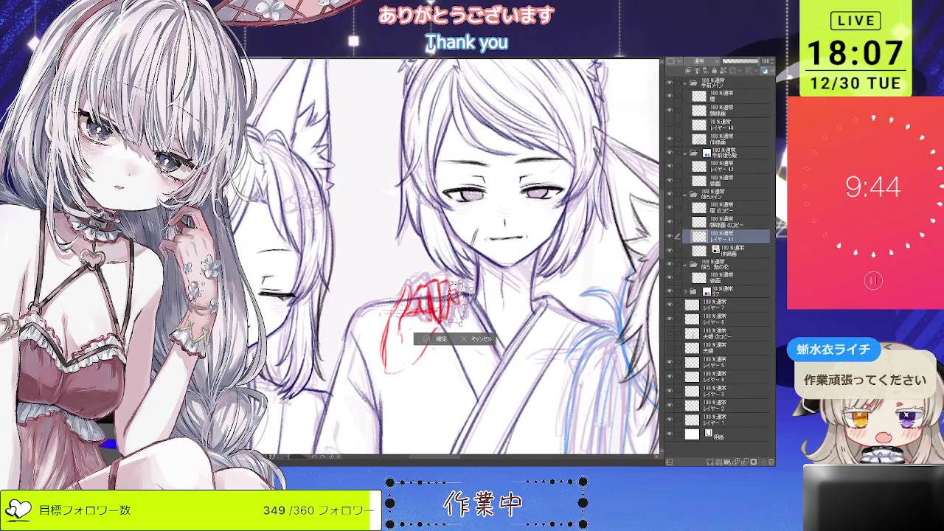
{"action": "key", "text": "Return"}
{"action": "key", "text": "ctrl+minus"}
{"action": "key", "text": "ctrl+minus"}
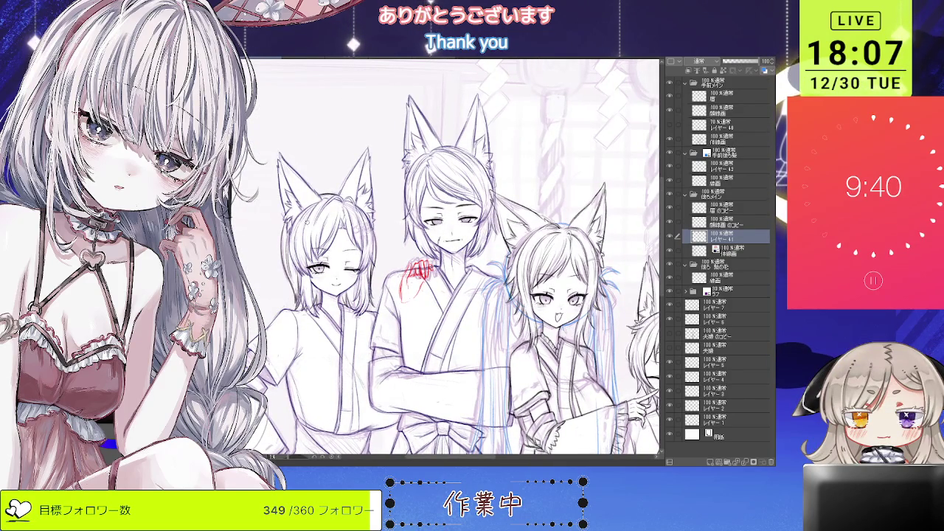
{"action": "left_click_drag", "start_coordinate": [453, 259], "coordinate": [493, 266]}
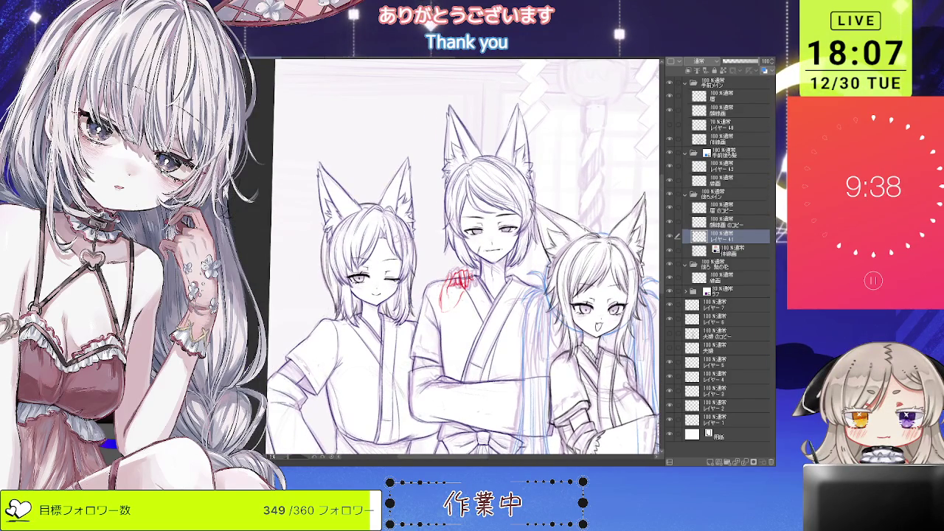
{"action": "scroll", "coordinate": [435, 291], "scroll_direction": "up", "scroll_amount": 3}
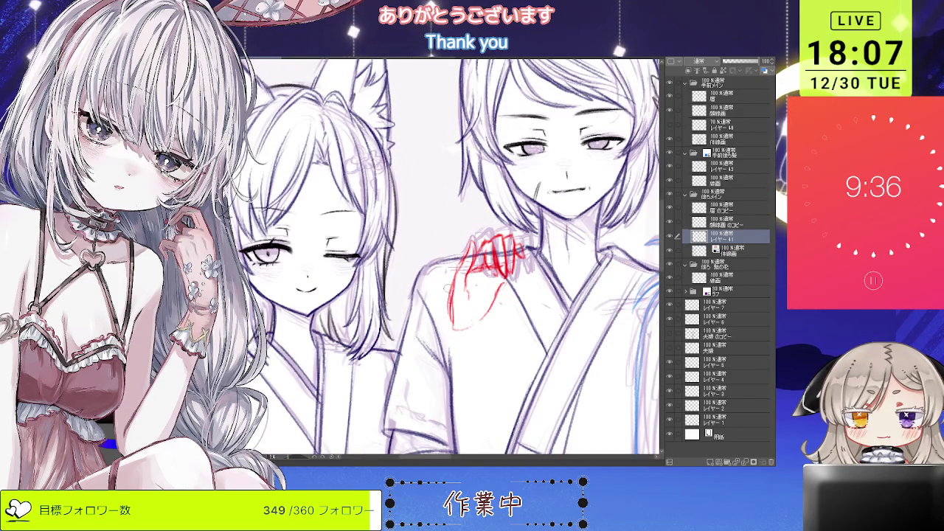
Step: Draw a red stroke along the hand's left edge and zoom out over the group
{"action": "left_click_drag", "start_coordinate": [454, 292], "coordinate": [452, 326]}
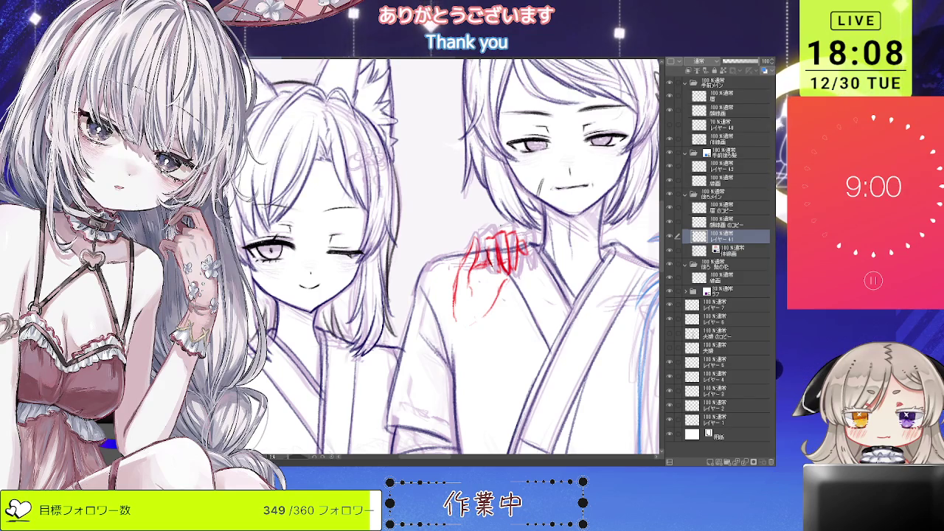
{"action": "scroll", "coordinate": [457, 199], "scroll_direction": "down", "scroll_amount": 3}
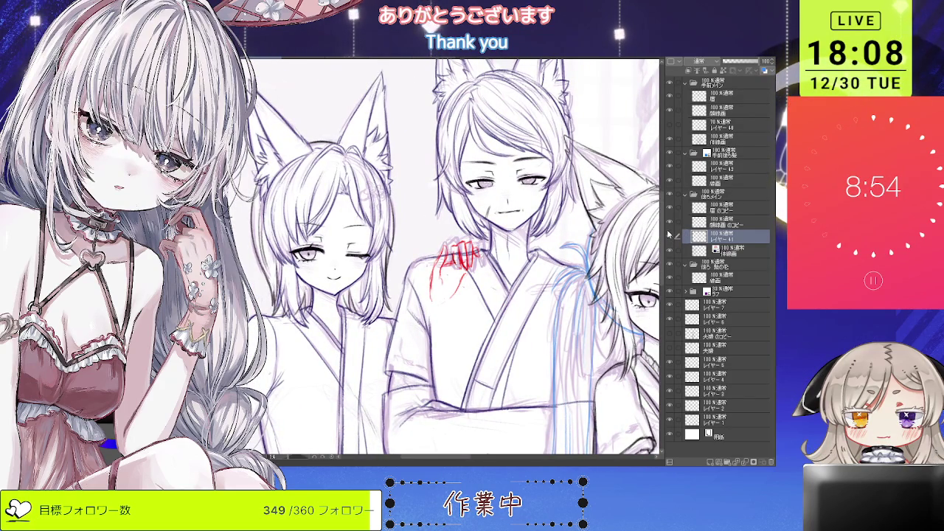
{"action": "scroll", "coordinate": [472, 258], "scroll_direction": "down", "scroll_amount": 3}
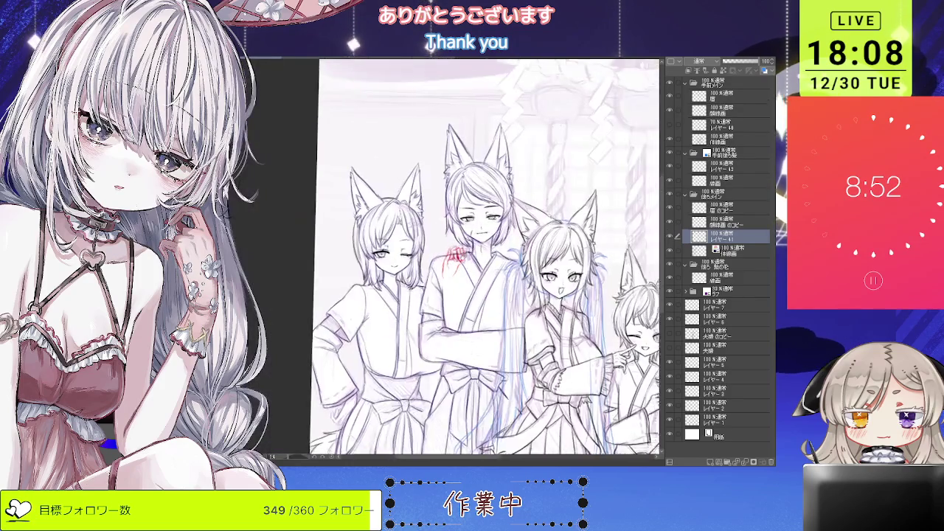
{"action": "scroll", "coordinate": [465, 258], "scroll_direction": "up", "scroll_amount": 2}
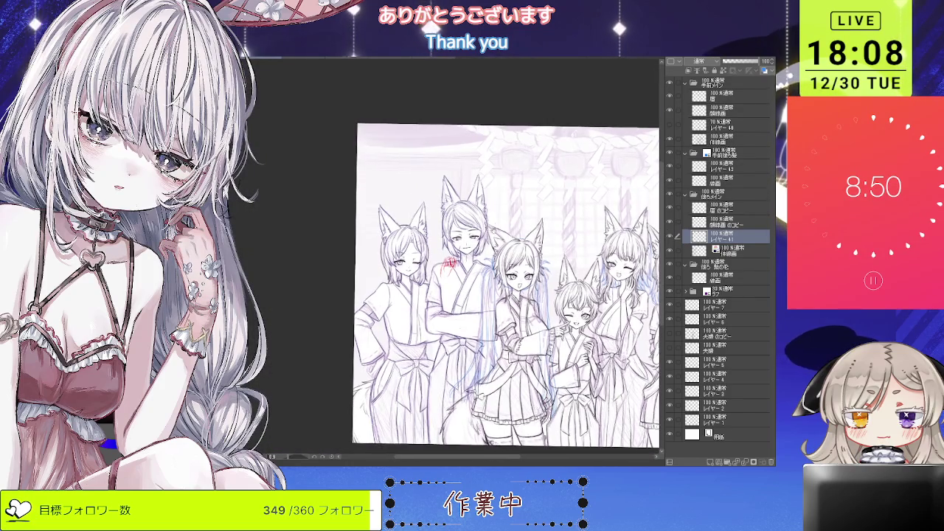
Step: Zoom in on the shoulder and undo the red hand strokes, leaving the purple sketch
{"action": "scroll", "coordinate": [476, 258], "scroll_direction": "down", "scroll_amount": 2}
{"action": "scroll", "coordinate": [476, 258], "scroll_direction": "up", "scroll_amount": 2}
{"action": "scroll", "coordinate": [476, 258], "scroll_direction": "up", "scroll_amount": 1}
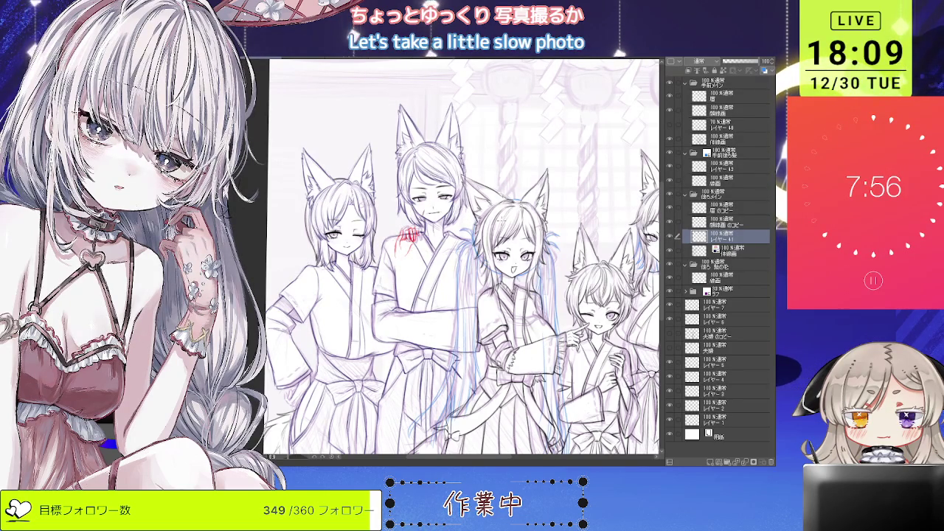
{"action": "scroll", "coordinate": [329, 234], "scroll_direction": "up", "scroll_amount": 2}
{"action": "scroll", "coordinate": [328, 234], "scroll_direction": "up", "scroll_amount": 2}
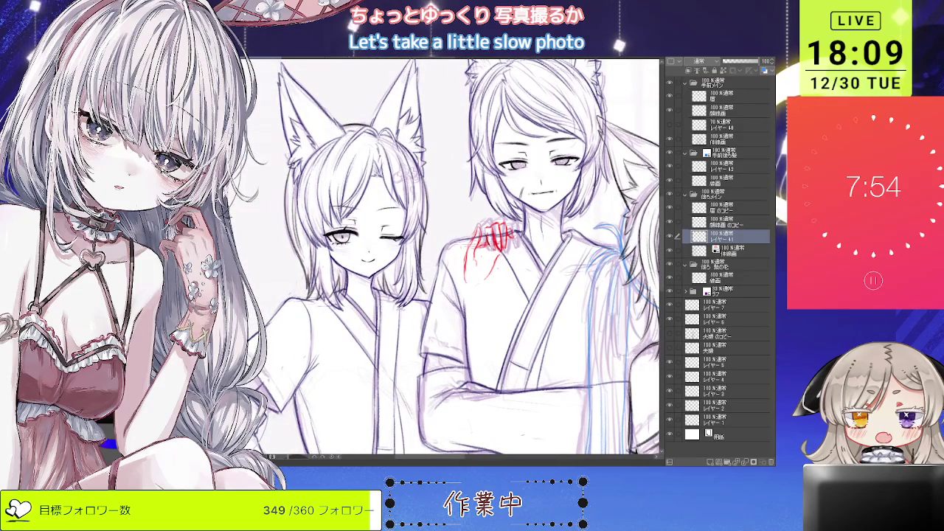
{"action": "scroll", "coordinate": [634, 228], "scroll_direction": "down", "scroll_amount": 2}
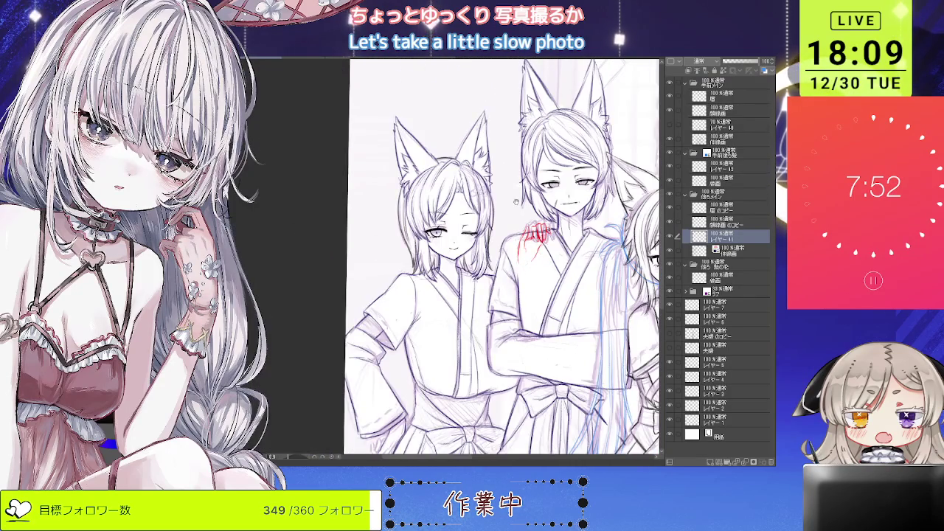
{"action": "scroll", "coordinate": [533, 228], "scroll_direction": "up", "scroll_amount": 2}
{"action": "key", "text": "ctrl+z"}
{"action": "key", "text": "ctrl+z"}
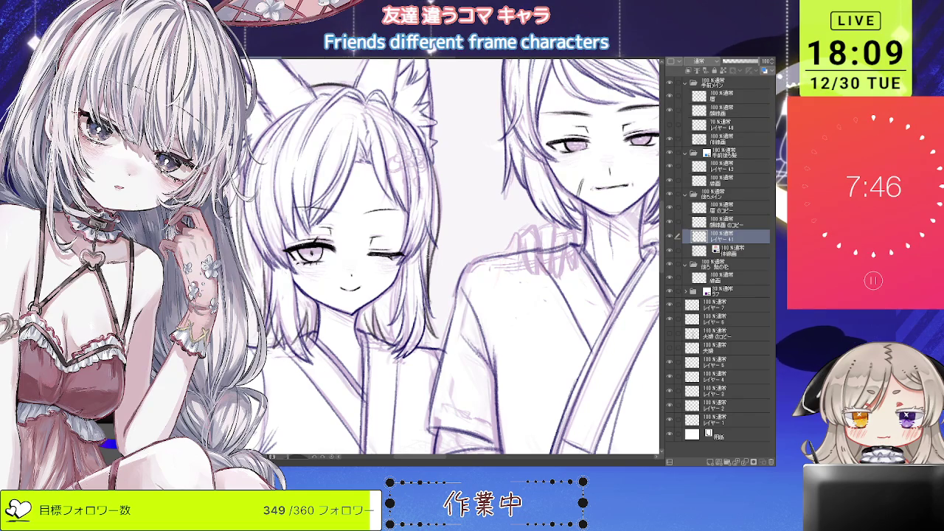
Step: Sketch red strokes for the hand beside the collar and fingers, undoing a misstroke
{"action": "left_click_drag", "start_coordinate": [513, 226], "coordinate": [499, 230]}
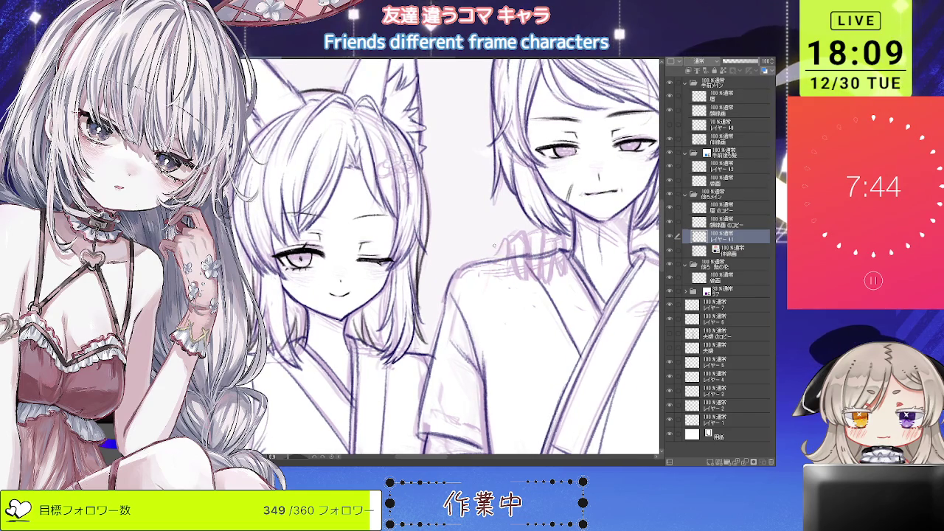
{"action": "mouse_move", "coordinate": [494, 261]}
{"action": "left_mouse_down"}
{"action": "mouse_move", "coordinate": [505, 257]}
{"action": "mouse_move", "coordinate": [508, 273]}
{"action": "left_mouse_up"}
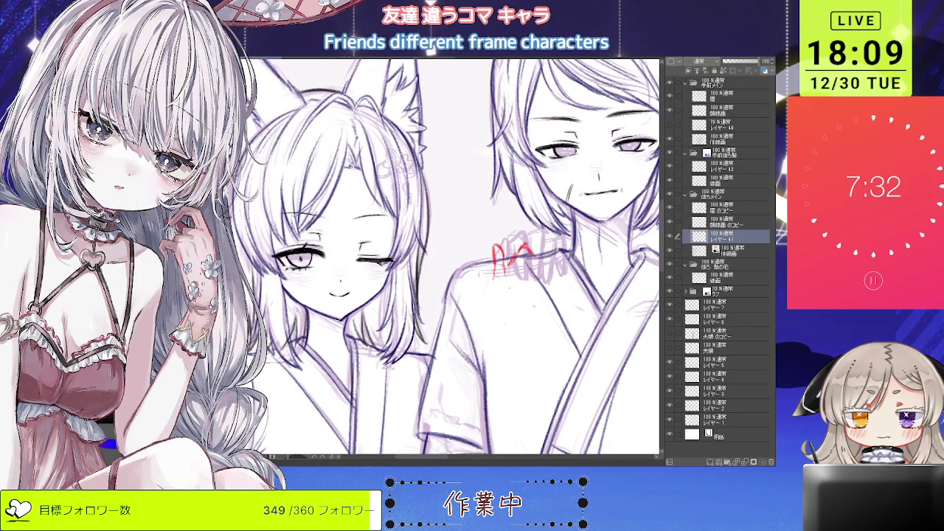
{"action": "key", "text": "ctrl+z"}
{"action": "key", "text": "ctrl+z"}
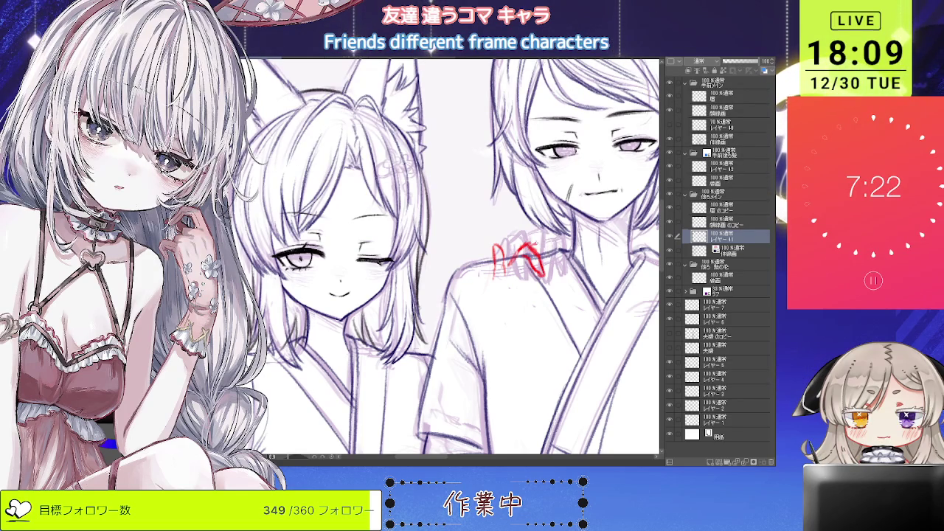
{"action": "left_click_drag", "start_coordinate": [532, 252], "coordinate": [549, 242]}
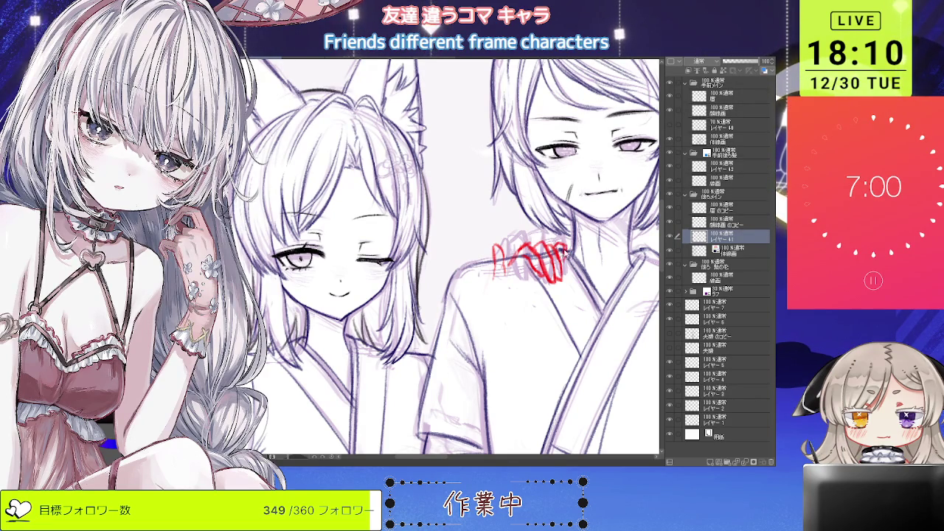
{"action": "scroll", "coordinate": [479, 258], "scroll_direction": "down", "scroll_amount": 3}
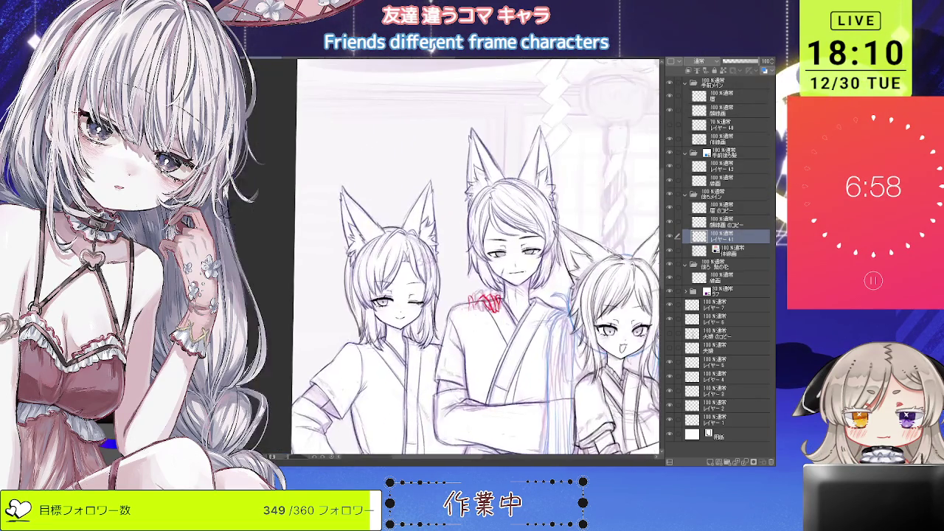
Step: On a new raster layer, ink clean dark hand lines on the shoulder, then select レイヤー 41 and 線画
{"action": "scroll", "coordinate": [479, 258], "scroll_direction": "up", "scroll_amount": 1}
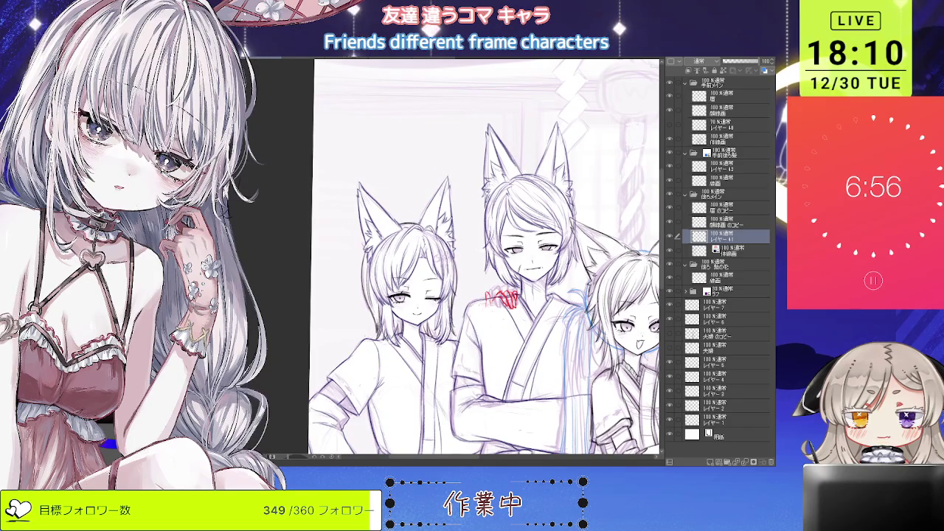
{"action": "scroll", "coordinate": [493, 299], "scroll_direction": "up", "scroll_amount": 4}
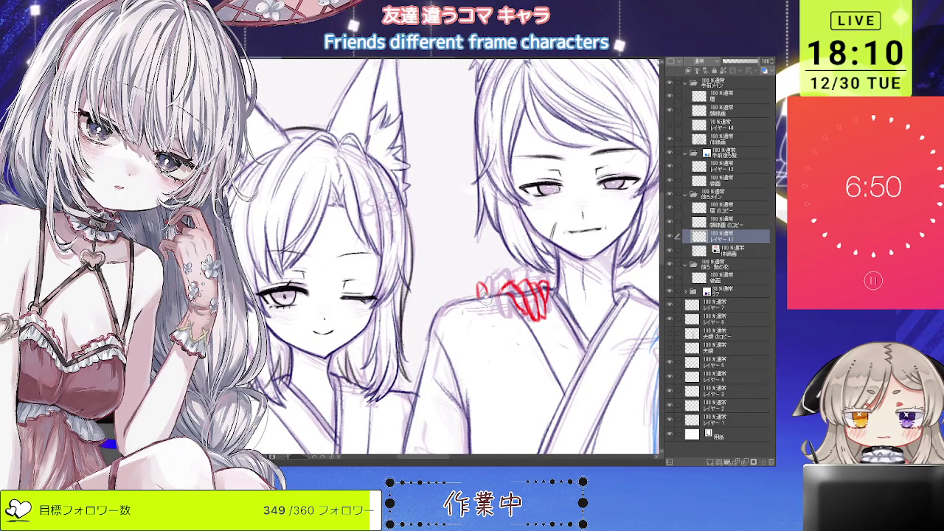
{"action": "left_click_drag", "start_coordinate": [473, 259], "coordinate": [473, 252]}
{"action": "scroll", "coordinate": [518, 285], "scroll_direction": "up", "scroll_amount": 2}
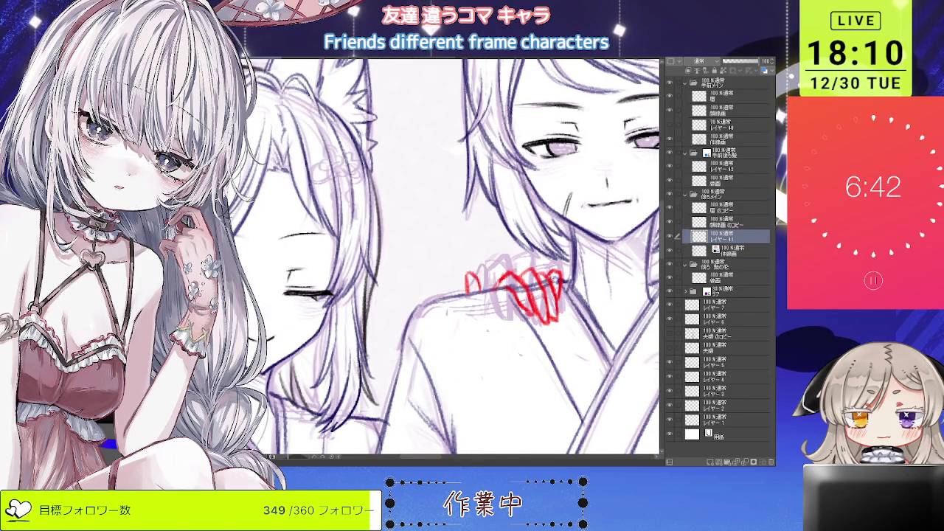
{"action": "scroll", "coordinate": [530, 250], "scroll_direction": "down", "scroll_amount": 3}
{"action": "scroll", "coordinate": [530, 251], "scroll_direction": "down", "scroll_amount": 2}
{"action": "scroll", "coordinate": [520, 264], "scroll_direction": "up", "scroll_amount": 4}
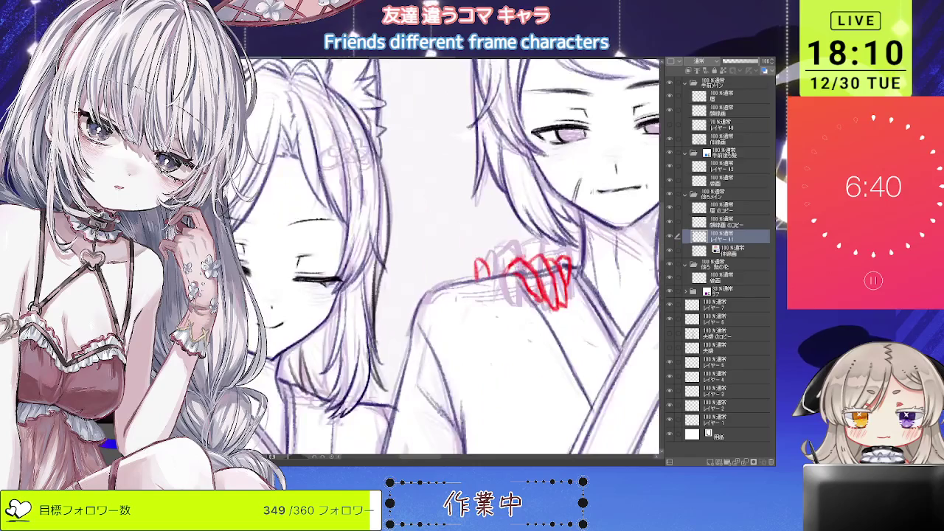
{"action": "scroll", "coordinate": [472, 263], "scroll_direction": "down", "scroll_amount": 2}
{"action": "scroll", "coordinate": [472, 263], "scroll_direction": "down", "scroll_amount": 2}
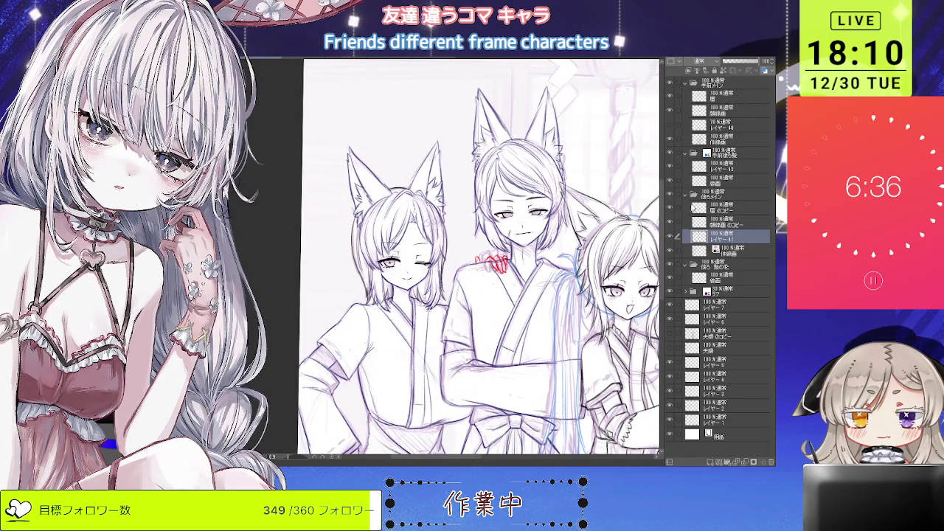
{"action": "key", "text": "ctrl+shift+n"}
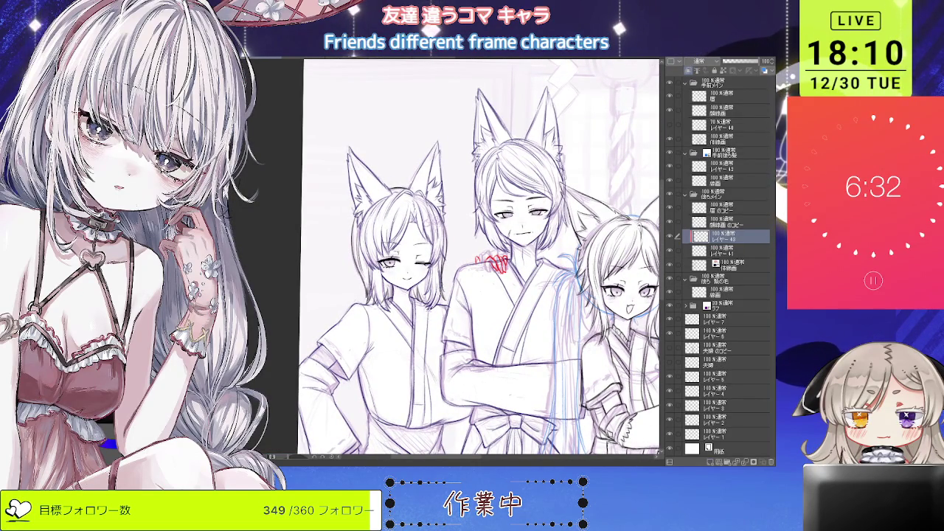
{"action": "mouse_move", "coordinate": [509, 258]}
{"action": "left_mouse_down"}
{"action": "mouse_move", "coordinate": [491, 267]}
{"action": "mouse_move", "coordinate": [506, 271]}
{"action": "left_mouse_up"}
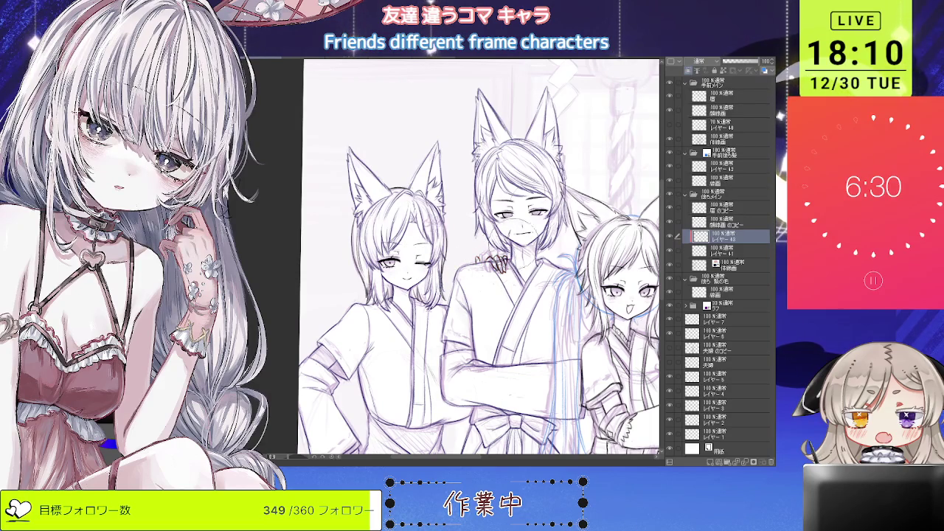
{"action": "left_click", "coordinate": [727, 251]}
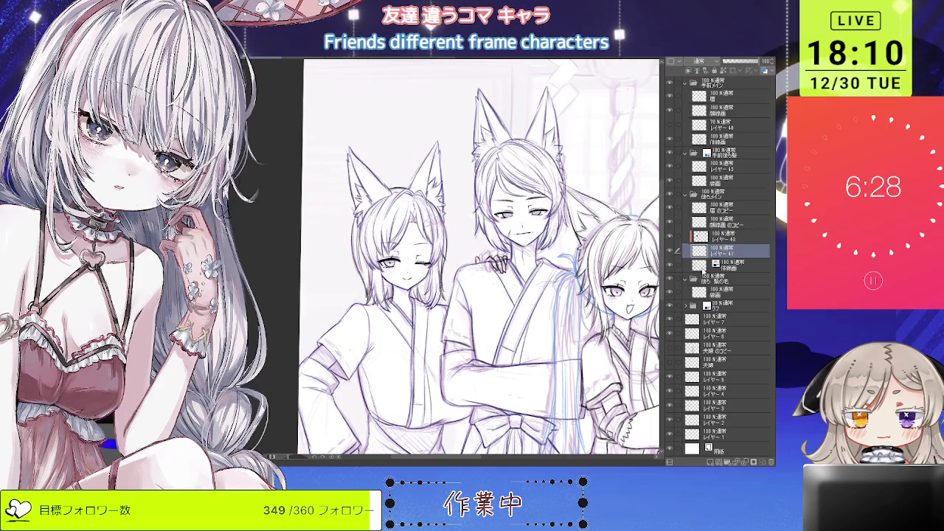
{"action": "left_click", "coordinate": [731, 264]}
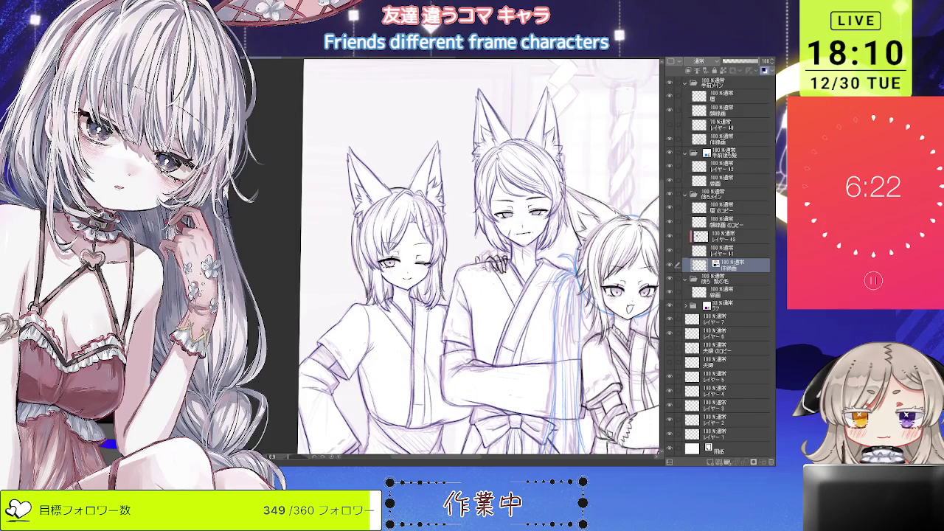
{"action": "scroll", "coordinate": [493, 258], "scroll_direction": "up", "scroll_amount": 4}
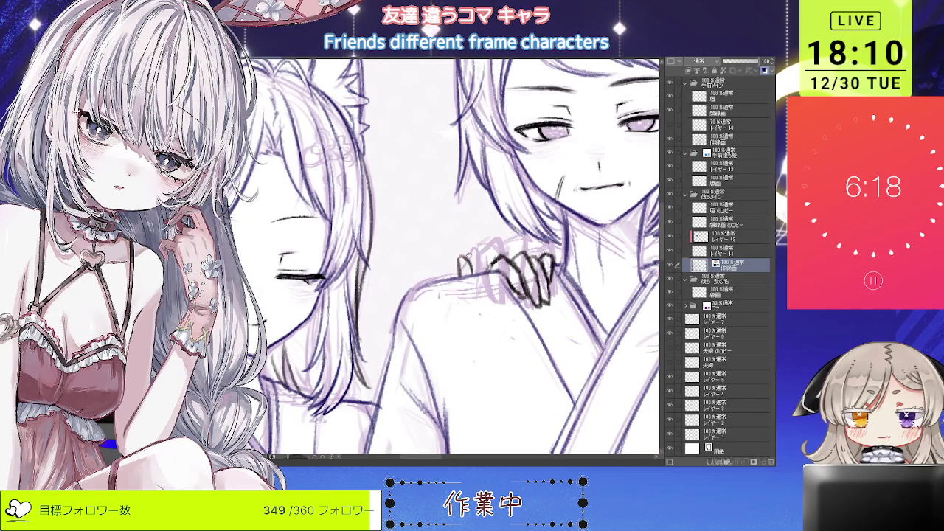
{"action": "scroll", "coordinate": [450, 298], "scroll_direction": "down", "scroll_amount": 4}
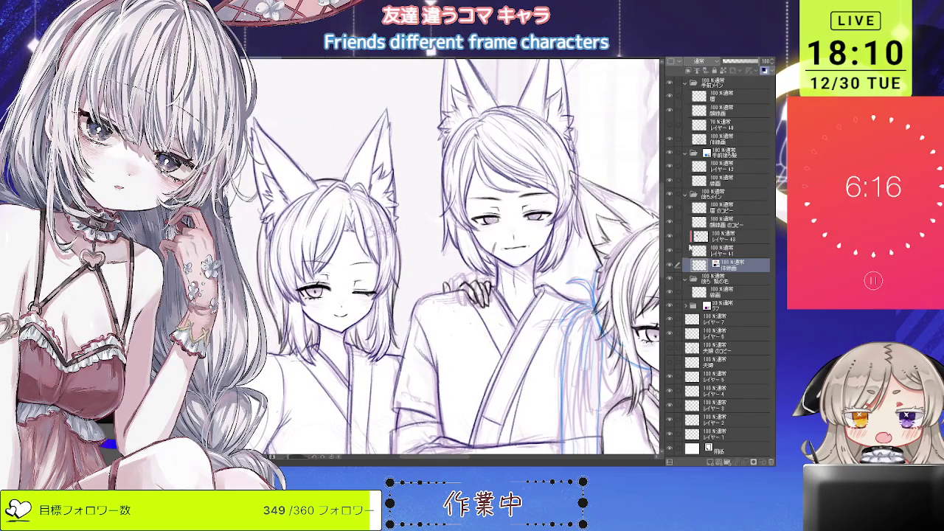
{"action": "left_click", "coordinate": [700, 251]}
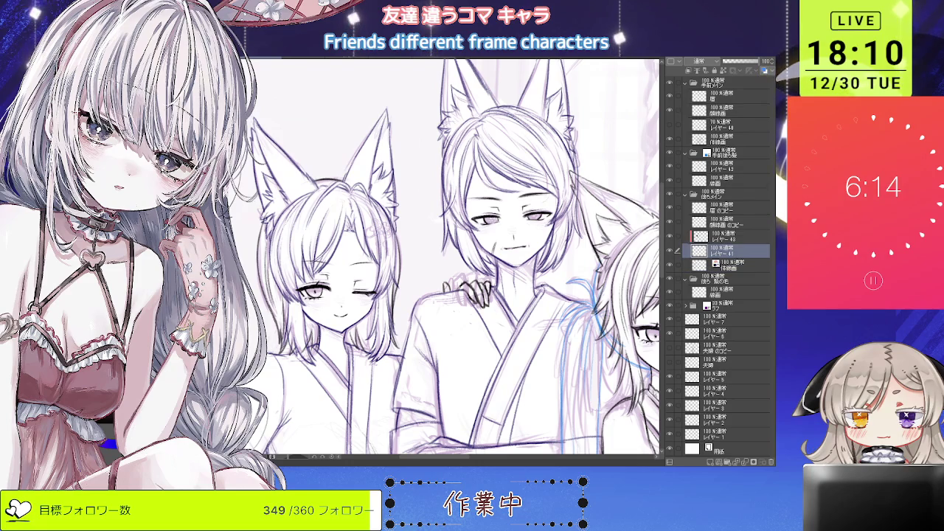
{"action": "scroll", "coordinate": [476, 310], "scroll_direction": "up", "scroll_amount": 1}
{"action": "scroll", "coordinate": [476, 310], "scroll_direction": "up", "scroll_amount": 2}
{"action": "scroll", "coordinate": [476, 310], "scroll_direction": "up", "scroll_amount": 1}
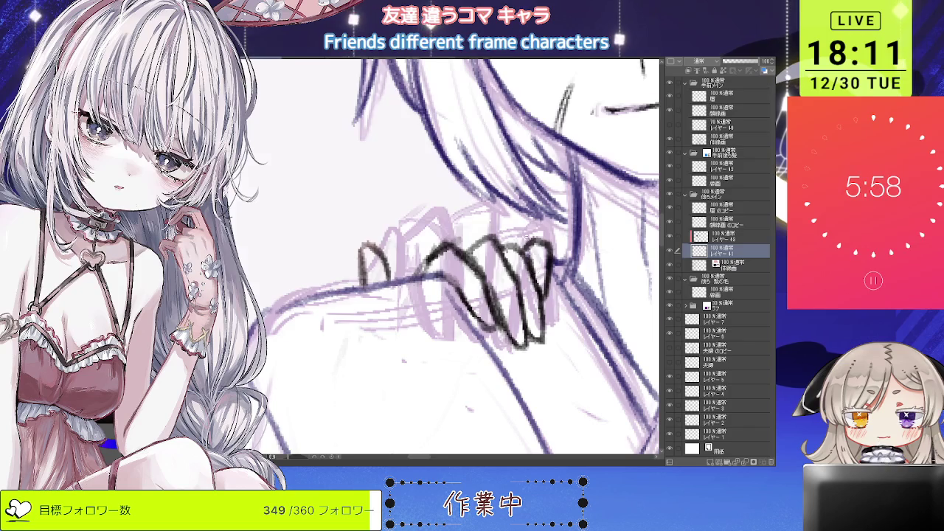
{"action": "key", "text": "ctrl+minus"}
{"action": "key", "text": "ctrl+minus"}
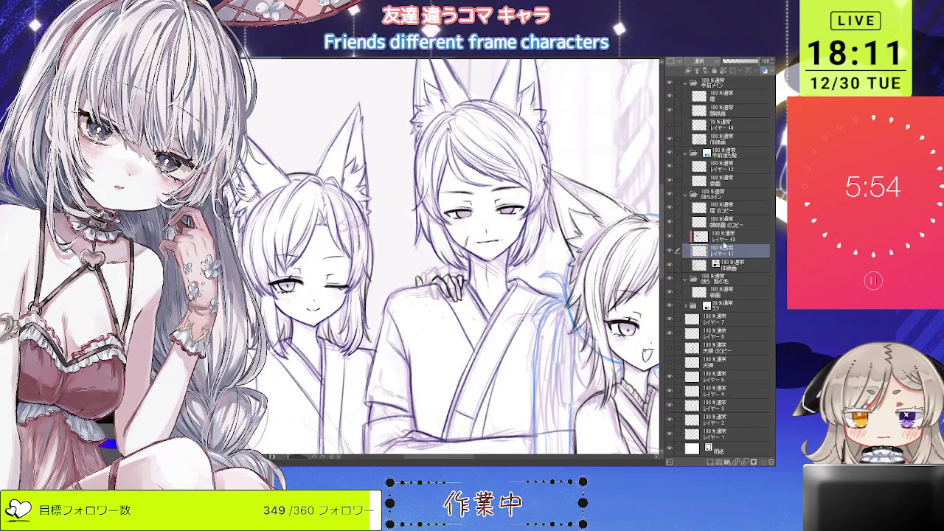
{"action": "left_click", "coordinate": [738, 264]}
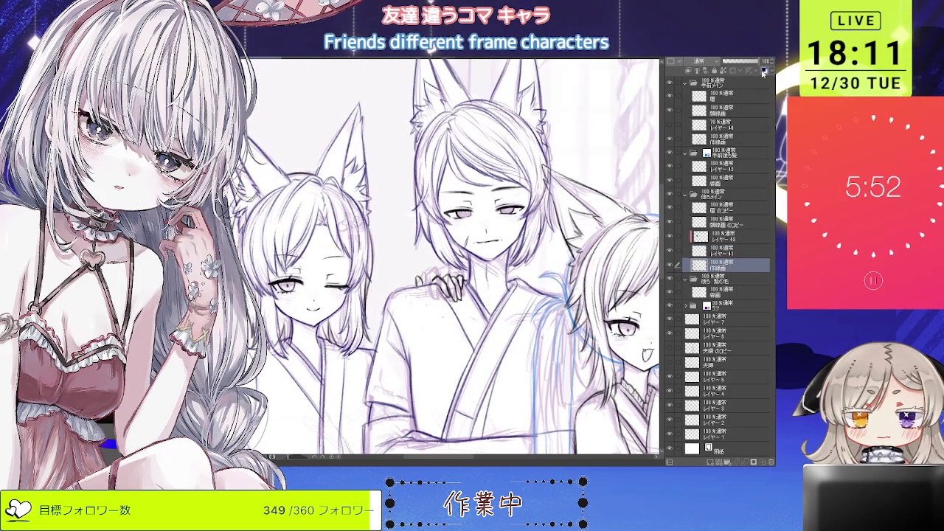
Step: Zoom out, rotate the view, and merge レイヤー 43 into レイヤー 41
{"action": "key", "text": "ctrl+minus"}
{"action": "key", "text": "asciicircum"}
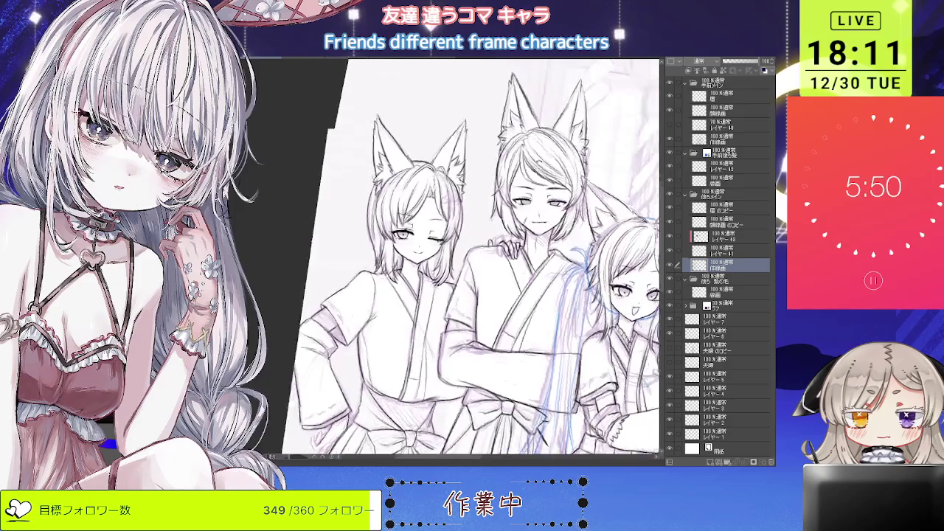
{"action": "left_click", "coordinate": [729, 253]}
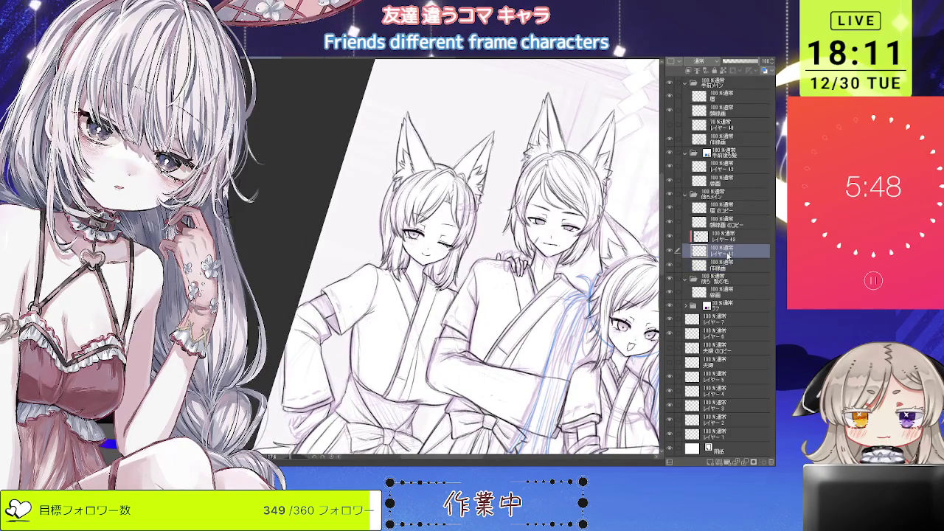
{"action": "left_click", "coordinate": [720, 236], "text": "ctrl"}
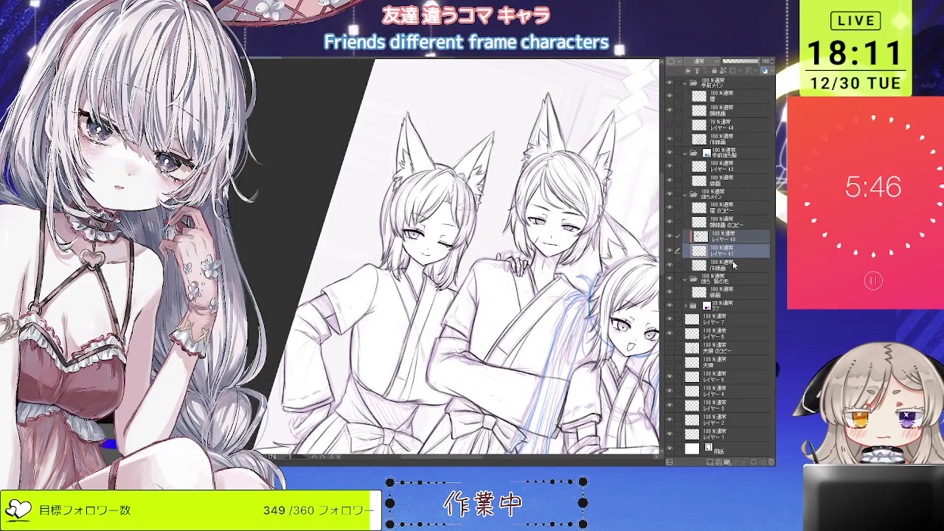
{"action": "key", "text": "shift+alt+e"}
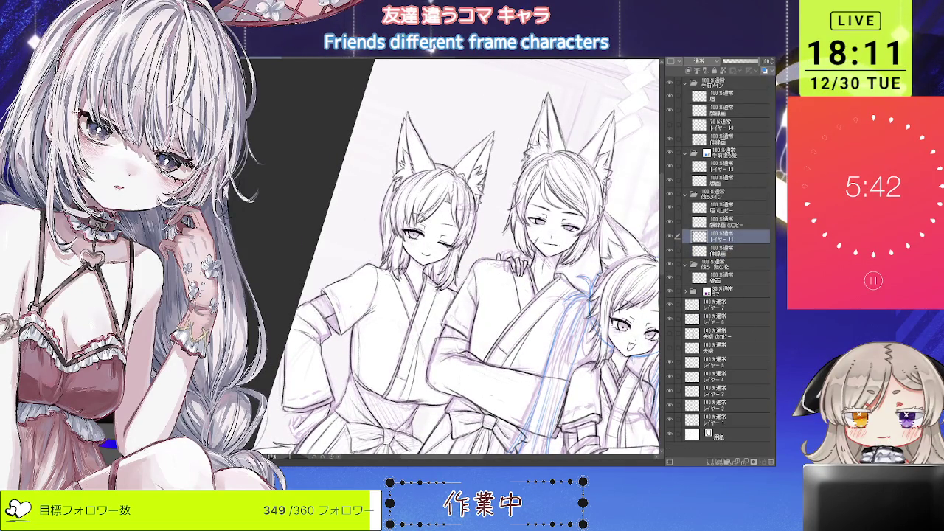
Step: Make the 修線画 layer active for the next inking pass
{"action": "scroll", "coordinate": [458, 258], "scroll_direction": "down", "scroll_amount": 1}
{"action": "scroll", "coordinate": [525, 251], "scroll_direction": "up", "scroll_amount": 1}
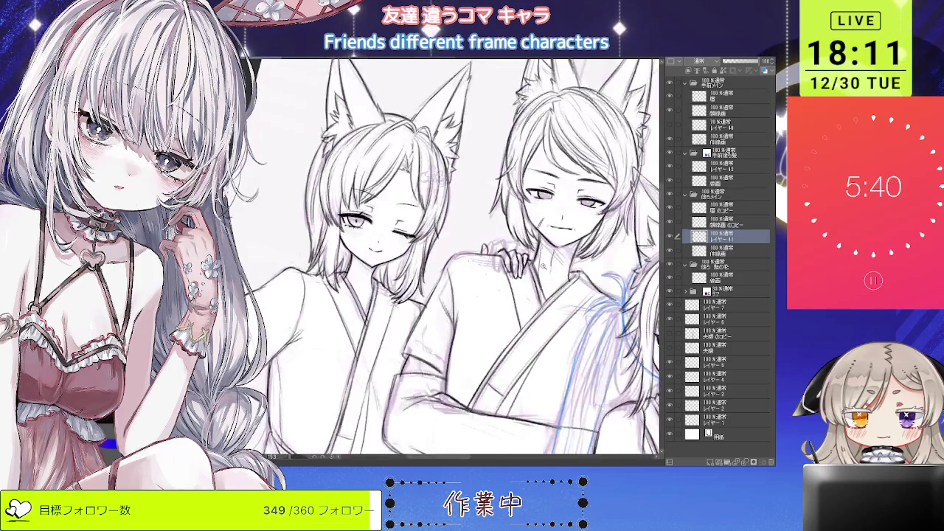
{"action": "scroll", "coordinate": [525, 251], "scroll_direction": "up", "scroll_amount": 1}
{"action": "left_click", "coordinate": [720, 251]}
{"action": "scroll", "coordinate": [517, 254], "scroll_direction": "down", "scroll_amount": 1}
{"action": "scroll", "coordinate": [458, 259], "scroll_direction": "up", "scroll_amount": 1}
{"action": "scroll", "coordinate": [457, 258], "scroll_direction": "up", "scroll_amount": 1}
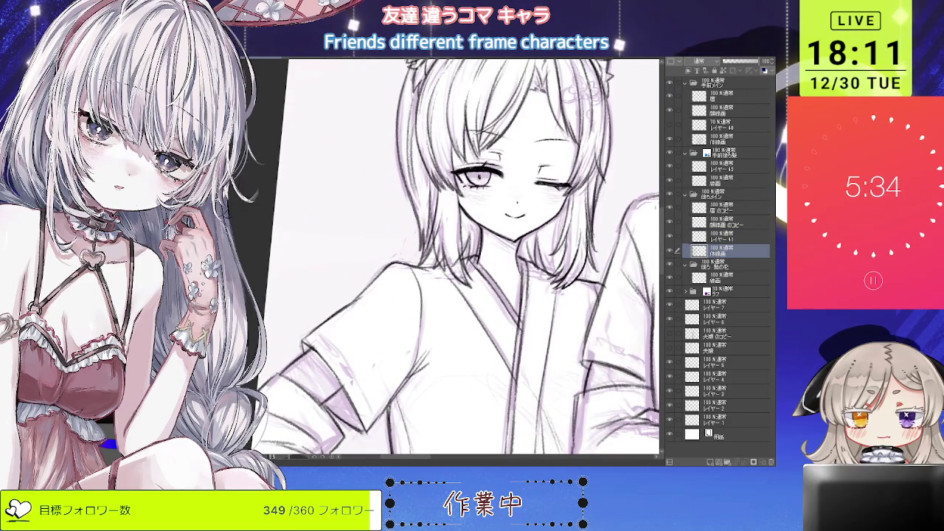
{"action": "scroll", "coordinate": [502, 259], "scroll_direction": "down", "scroll_amount": 2}
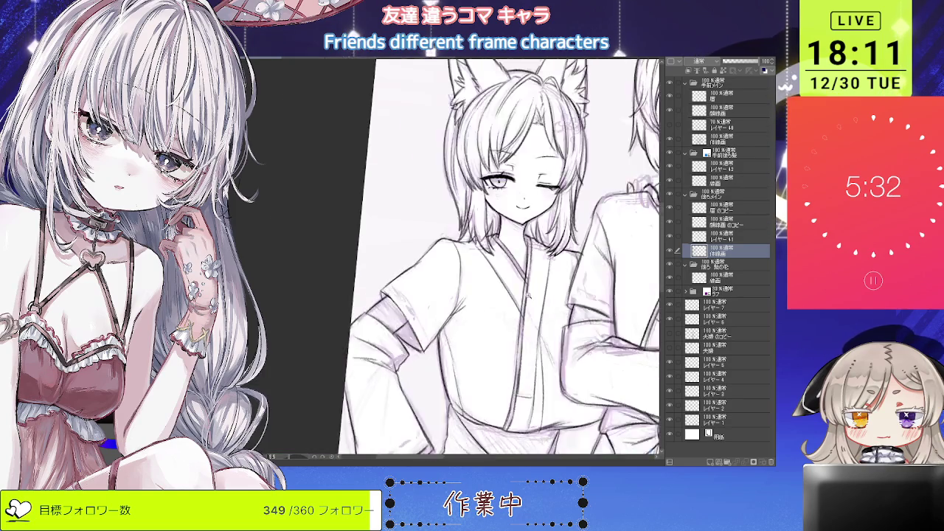
{"action": "scroll", "coordinate": [527, 293], "scroll_direction": "up", "scroll_amount": 1}
{"action": "scroll", "coordinate": [546, 324], "scroll_direction": "up", "scroll_amount": 1}
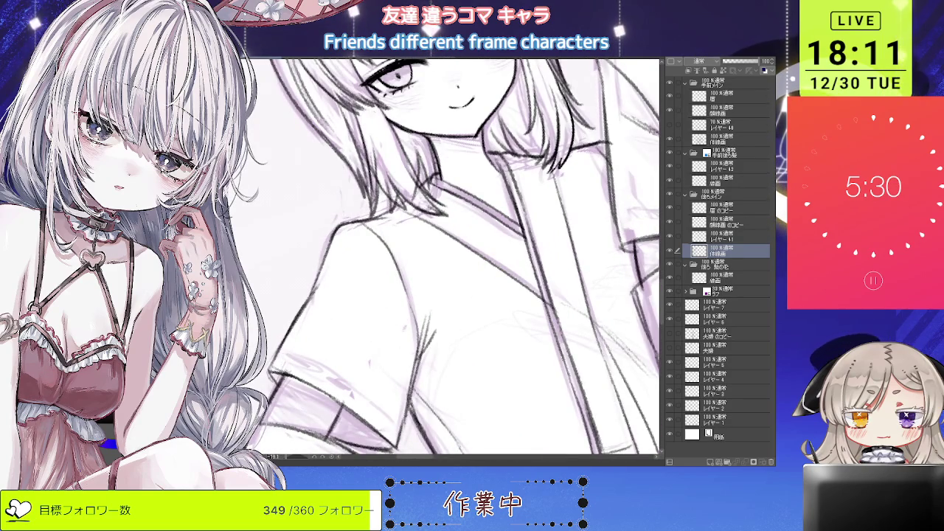
Step: Pan right across the canvas and zoom in on the long-haired fox girl
{"action": "scroll", "coordinate": [457, 258], "scroll_direction": "down", "scroll_amount": 1}
{"action": "scroll", "coordinate": [457, 258], "scroll_direction": "down", "scroll_amount": 1}
{"action": "scroll", "coordinate": [443, 295], "scroll_direction": "down", "scroll_amount": 1}
{"action": "scroll", "coordinate": [443, 295], "scroll_direction": "down", "scroll_amount": 1}
{"action": "scroll", "coordinate": [425, 321], "scroll_direction": "down", "scroll_amount": 1}
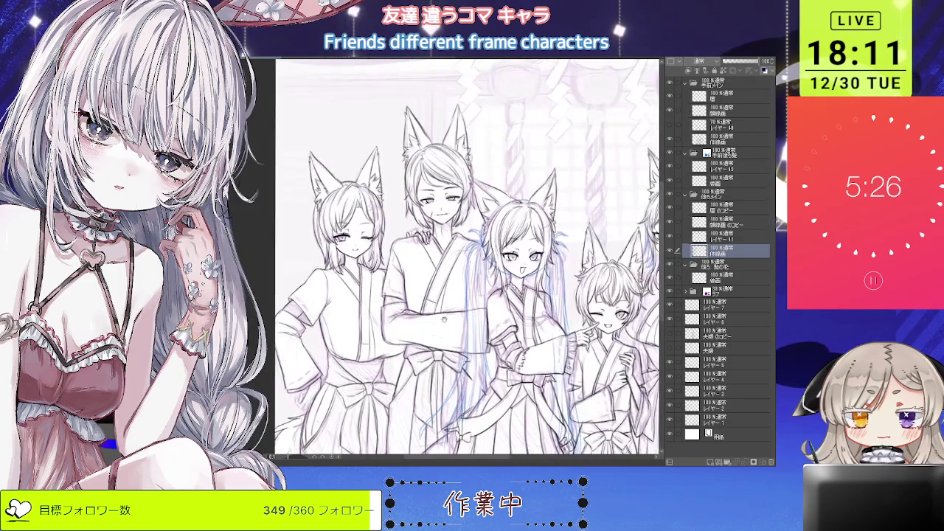
{"action": "scroll", "coordinate": [424, 321], "scroll_direction": "right", "scroll_amount": 2}
{"action": "scroll", "coordinate": [457, 303], "scroll_direction": "right", "scroll_amount": 2}
{"action": "scroll", "coordinate": [517, 280], "scroll_direction": "right", "scroll_amount": 1}
{"action": "scroll", "coordinate": [561, 266], "scroll_direction": "right", "scroll_amount": 2}
{"action": "scroll", "coordinate": [559, 267], "scroll_direction": "up", "scroll_amount": 2}
{"action": "scroll", "coordinate": [556, 270], "scroll_direction": "up", "scroll_amount": 1}
{"action": "scroll", "coordinate": [552, 273], "scroll_direction": "up", "scroll_amount": 1}
{"action": "scroll", "coordinate": [548, 277], "scroll_direction": "up", "scroll_amount": 2}
{"action": "scroll", "coordinate": [547, 277], "scroll_direction": "up", "scroll_amount": 1}
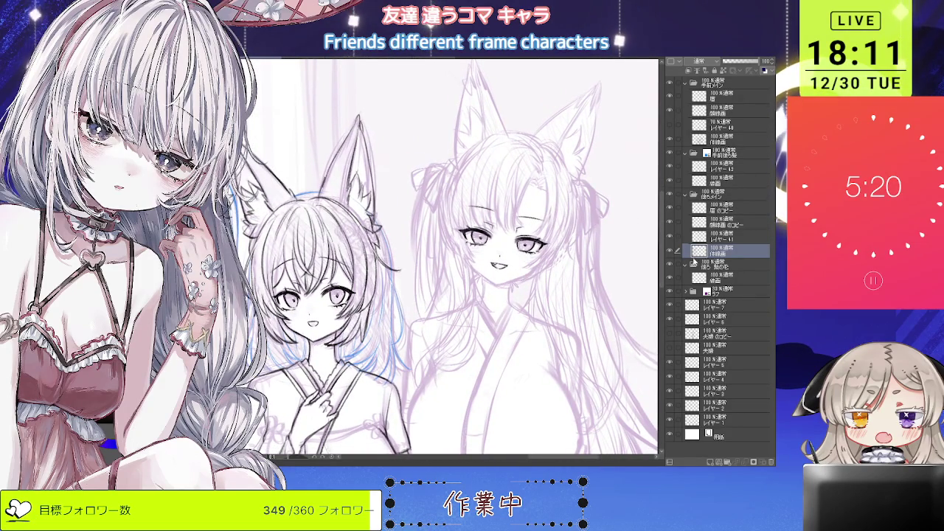
Step: Toggle a layer's visibility off and on to check the inked eyes
{"action": "left_click", "coordinate": [670, 223]}
{"action": "left_click", "coordinate": [669, 223]}
{"action": "scroll", "coordinate": [561, 111], "scroll_direction": "up", "scroll_amount": 1}
{"action": "scroll", "coordinate": [561, 111], "scroll_direction": "up", "scroll_amount": 1}
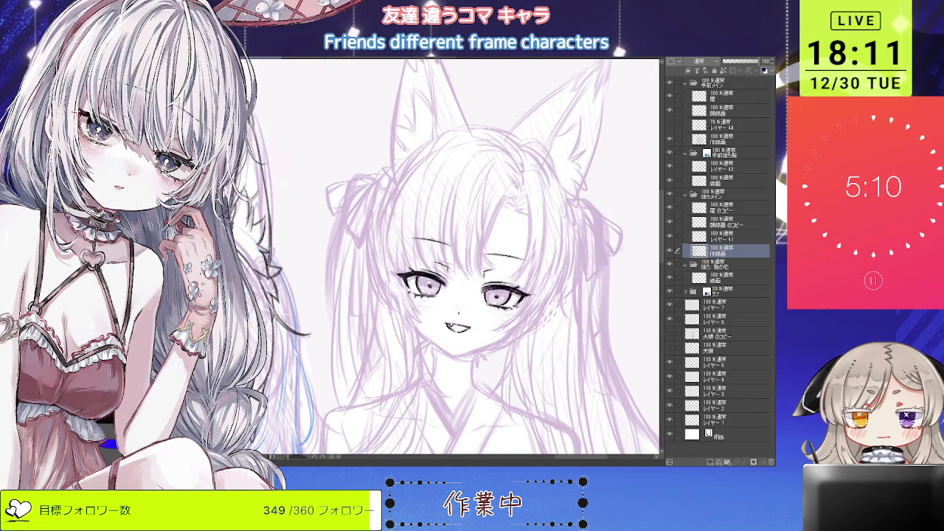
{"action": "scroll", "coordinate": [517, 214], "scroll_direction": "up", "scroll_amount": 1}
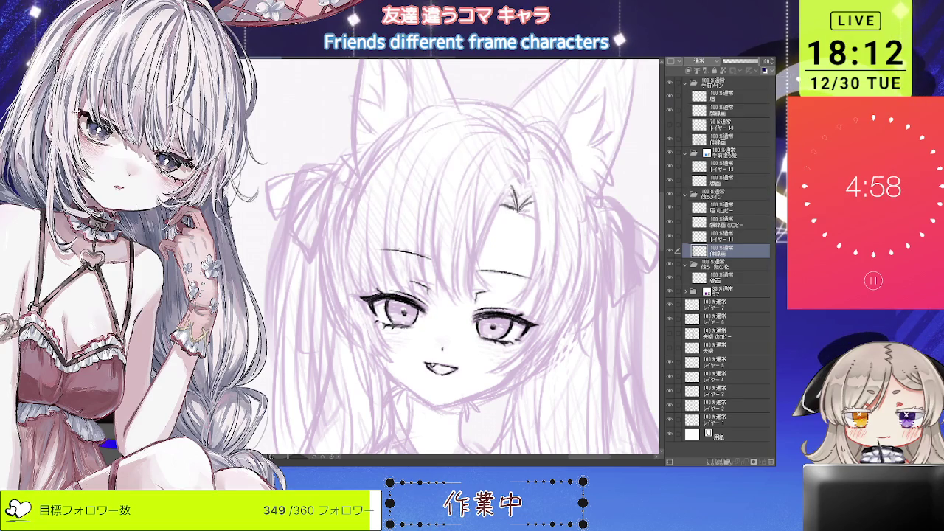
{"action": "key", "text": "ctrl+minus"}
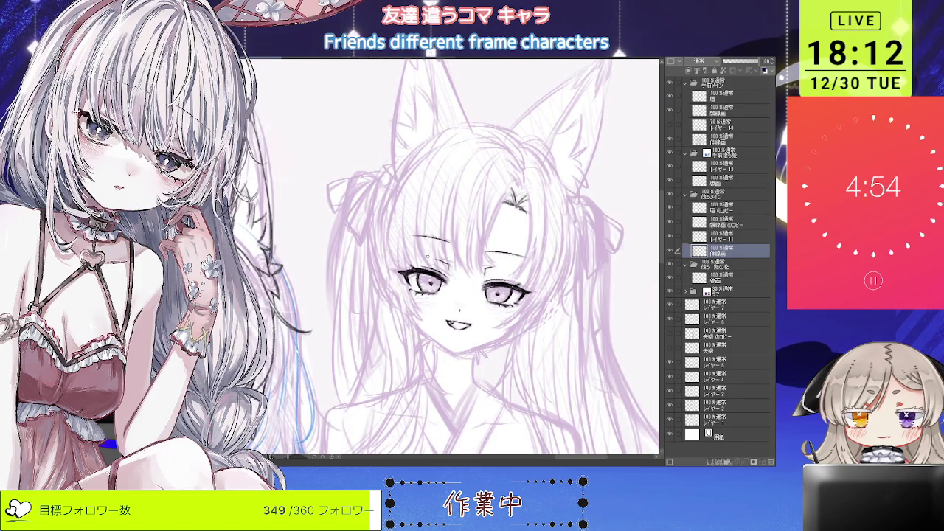
Step: Tilt the canvas and ink the front bang strands between the eyes
{"action": "left_click_drag", "start_coordinate": [545, 197], "coordinate": [484, 229]}
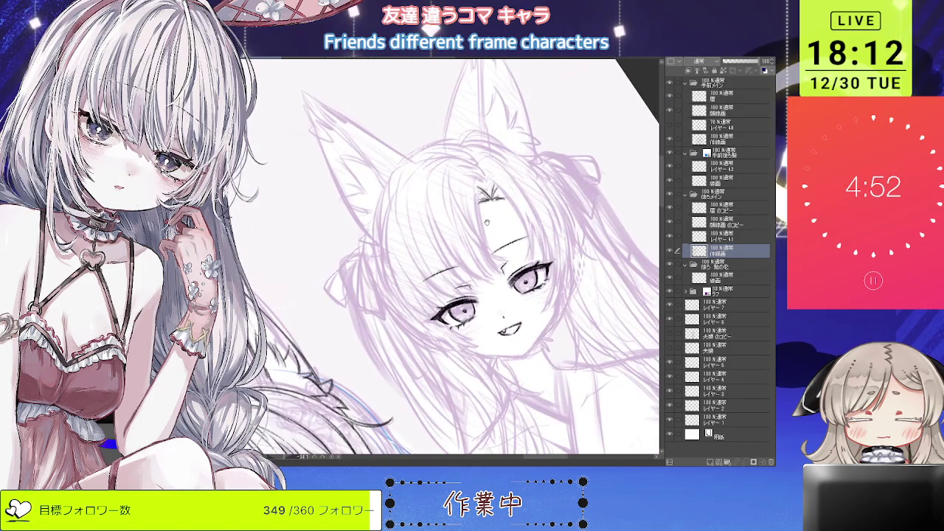
{"action": "scroll", "coordinate": [484, 229], "scroll_direction": "up", "scroll_amount": 2}
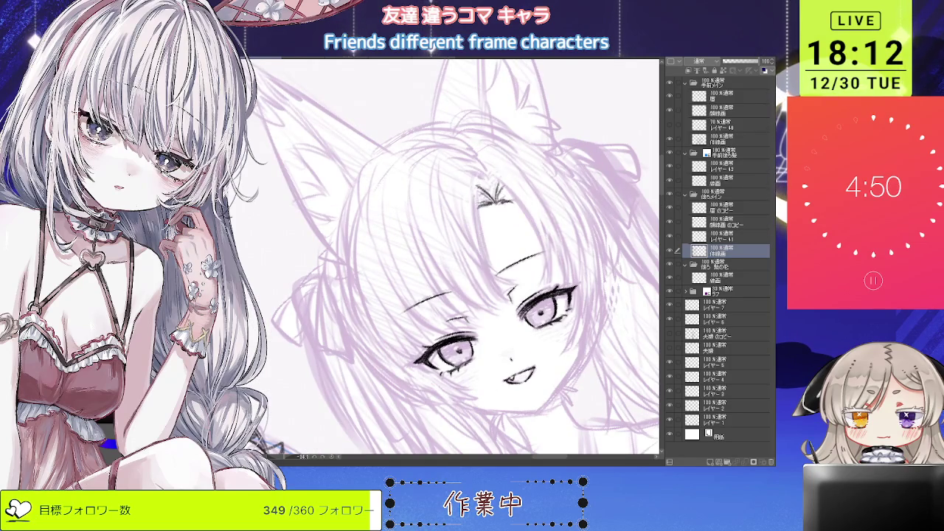
{"action": "left_click_drag", "start_coordinate": [476, 185], "coordinate": [509, 299]}
{"action": "left_click_drag", "start_coordinate": [474, 211], "coordinate": [510, 298]}
{"action": "left_click_drag", "start_coordinate": [483, 263], "coordinate": [453, 236]}
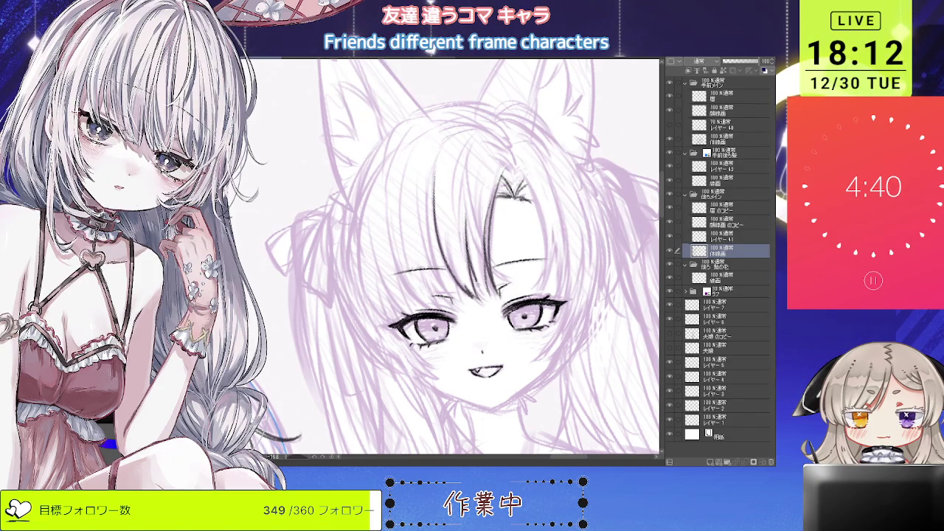
{"action": "left_click_drag", "start_coordinate": [472, 240], "coordinate": [493, 299]}
Step: Redraw one bang strand with a darker line and re-level the view
{"action": "scroll", "coordinate": [465, 200], "scroll_direction": "down", "scroll_amount": 1}
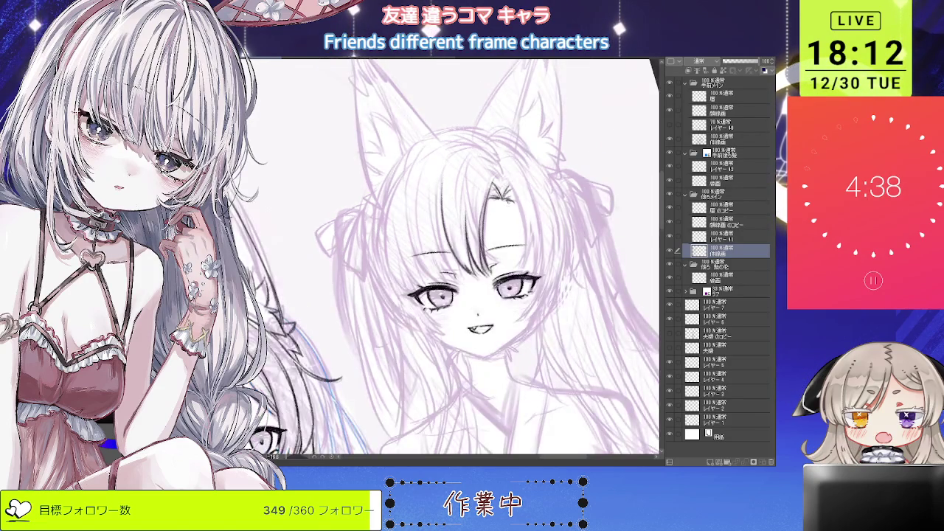
{"action": "scroll", "coordinate": [537, 189], "scroll_direction": "down", "scroll_amount": 1}
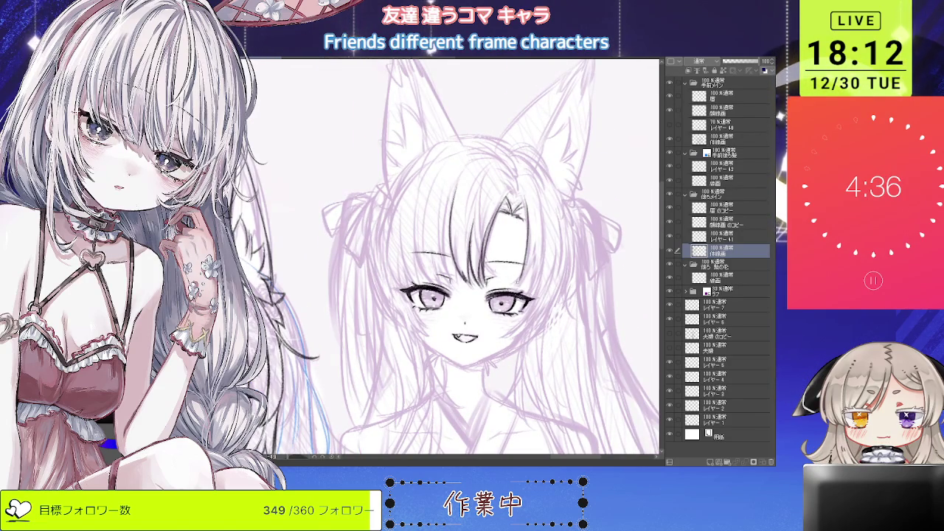
{"action": "scroll", "coordinate": [442, 258], "scroll_direction": "up", "scroll_amount": 1}
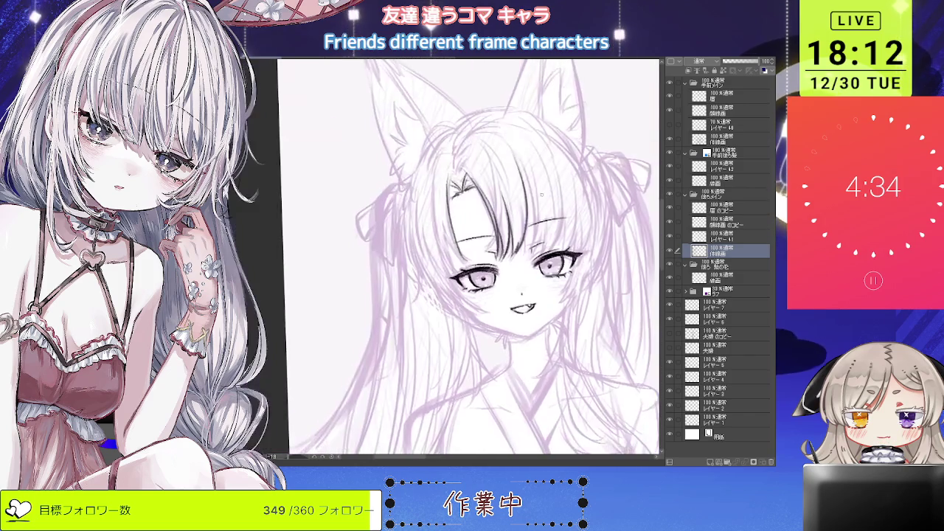
{"action": "scroll", "coordinate": [442, 258], "scroll_direction": "up", "scroll_amount": 1}
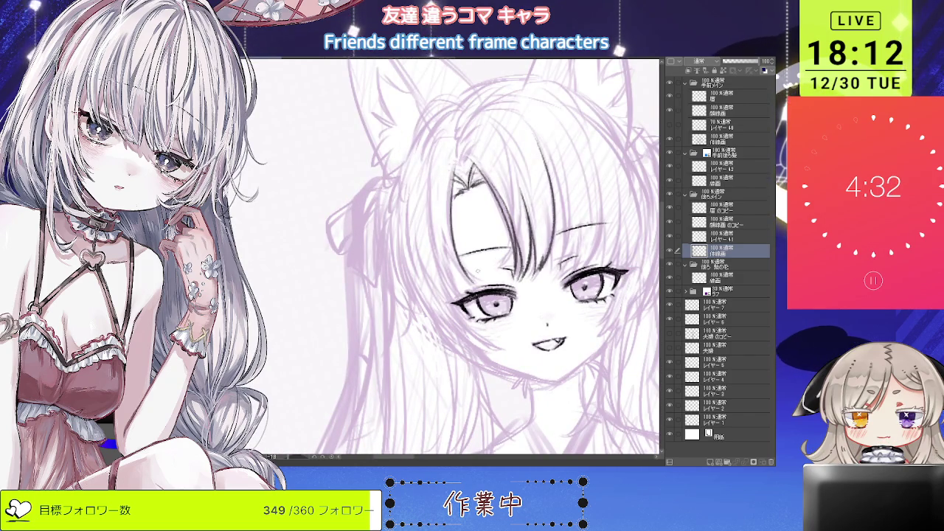
{"action": "left_click_drag", "start_coordinate": [446, 186], "coordinate": [450, 252]}
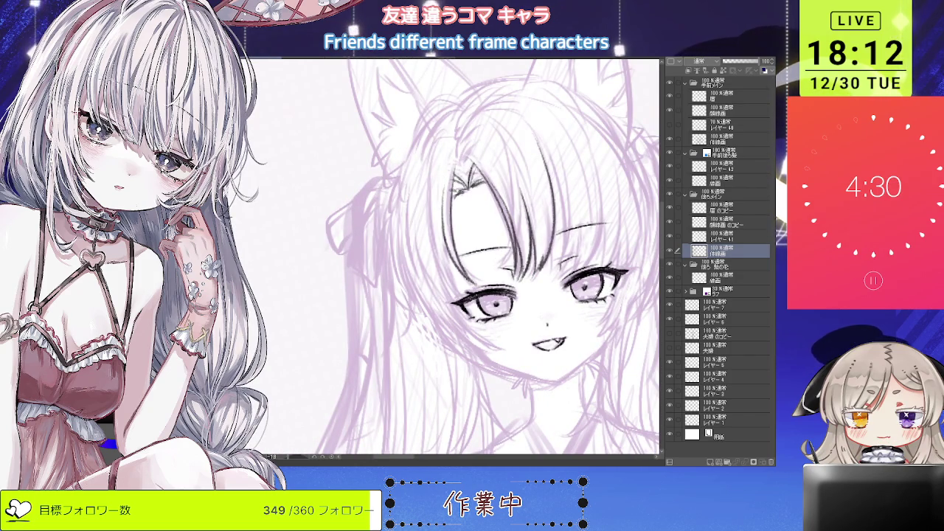
{"action": "key", "text": "^"}
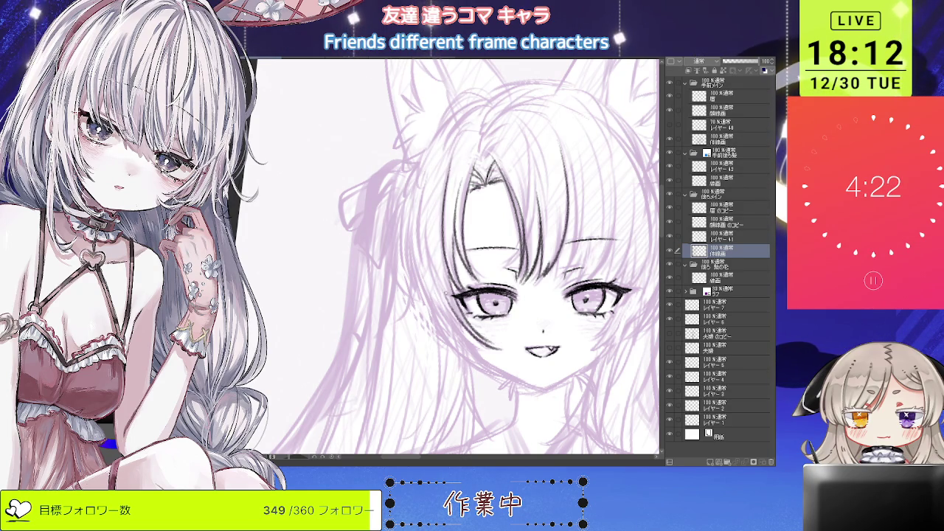
{"action": "key", "text": "minus"}
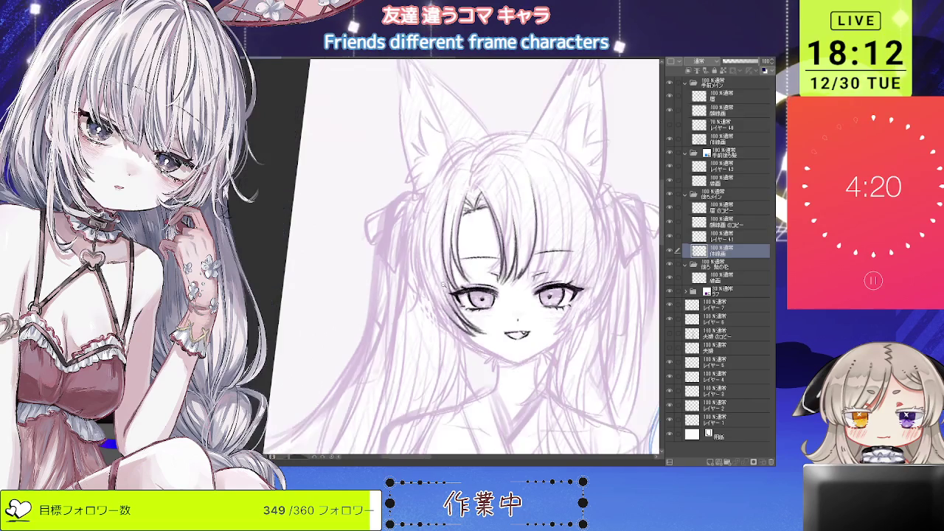
Step: Pan and tilt the view, then ink the hair outline on the face's left
{"action": "scroll", "coordinate": [435, 234], "scroll_direction": "up", "scroll_amount": 3}
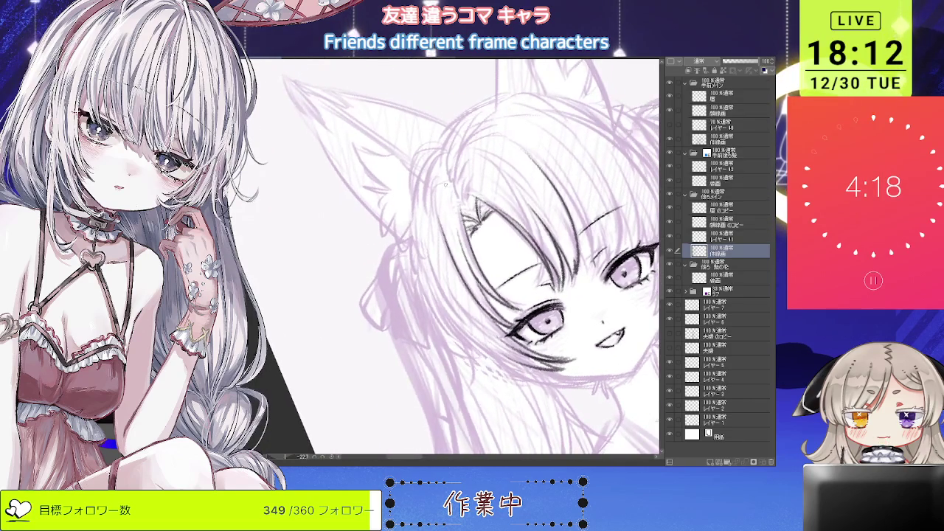
{"action": "key", "text": "asciicircum"}
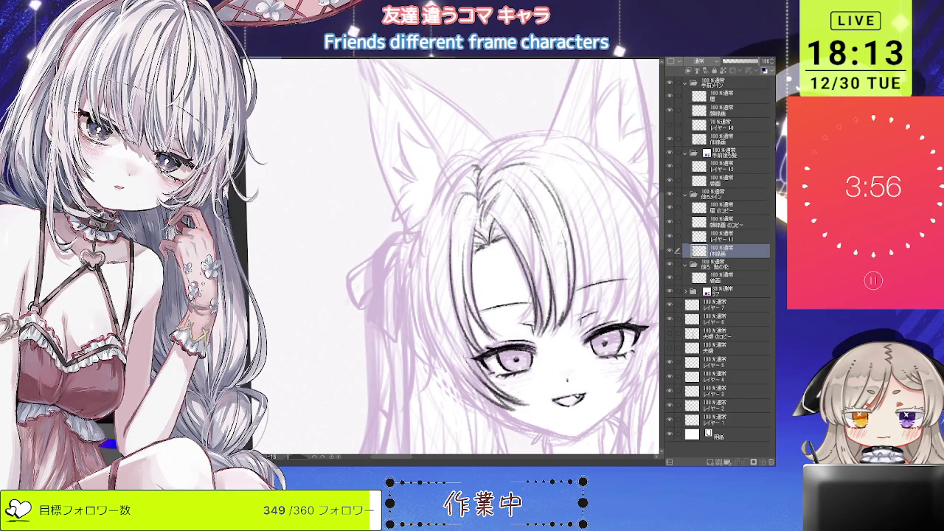
{"action": "left_click_drag", "start_coordinate": [443, 234], "coordinate": [465, 217]}
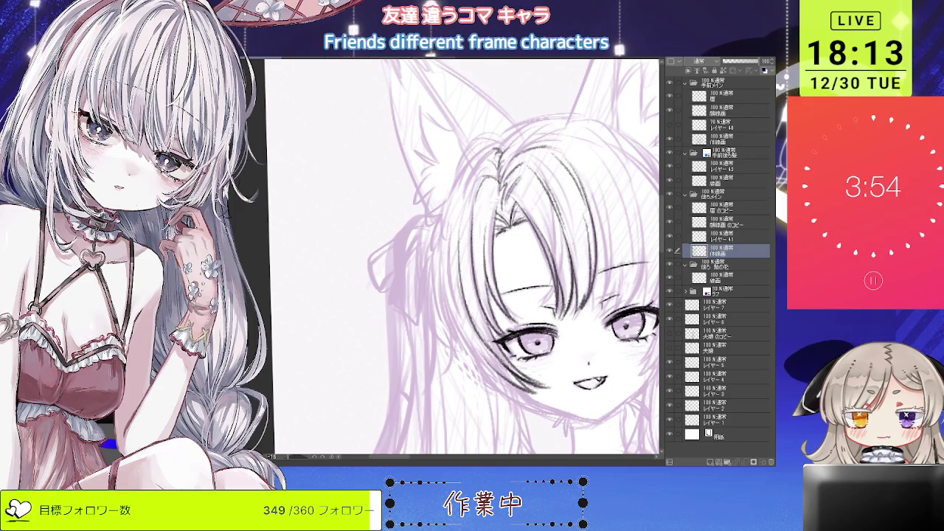
{"action": "mouse_move", "coordinate": [469, 303]}
{"action": "left_mouse_down"}
{"action": "mouse_move", "coordinate": [464, 221]}
{"action": "mouse_move", "coordinate": [481, 318]}
{"action": "left_mouse_up"}
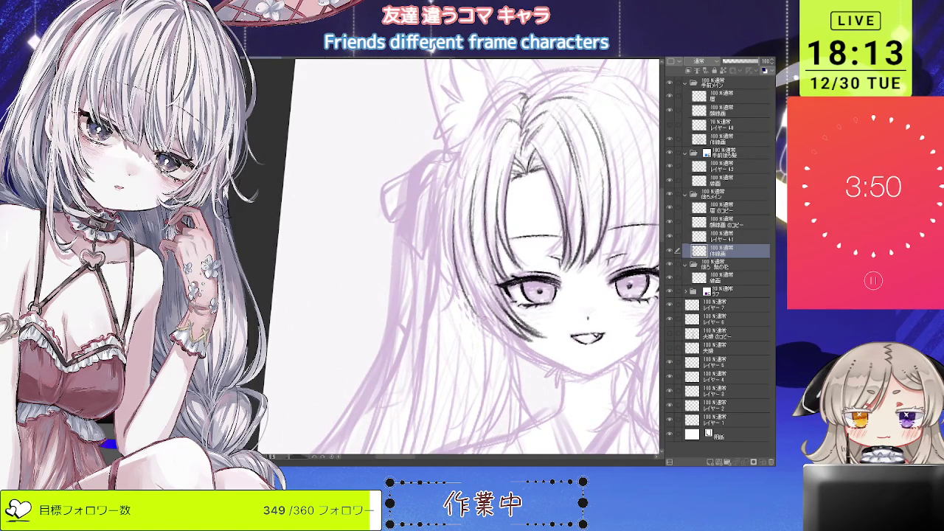
{"action": "left_click_drag", "start_coordinate": [459, 219], "coordinate": [453, 265]}
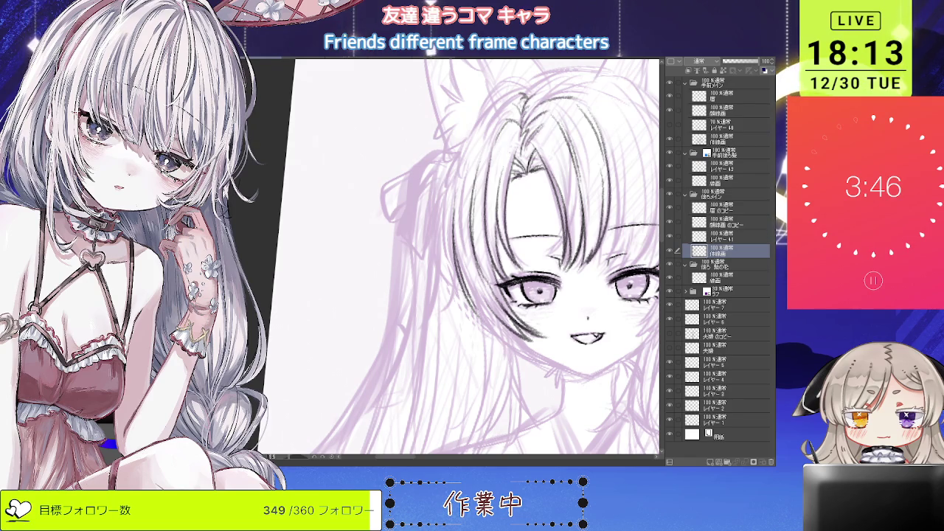
Step: Undo the last stroke, redraw two left hair strands, and zoom out
{"action": "left_click_drag", "start_coordinate": [509, 236], "coordinate": [503, 185]}
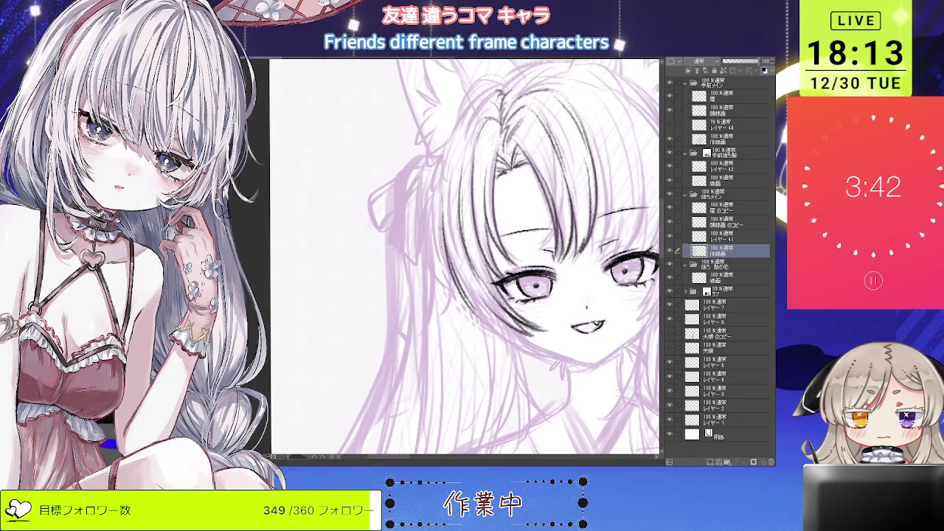
{"action": "key", "text": "ctrl+z"}
{"action": "left_click_drag", "start_coordinate": [446, 234], "coordinate": [441, 307]}
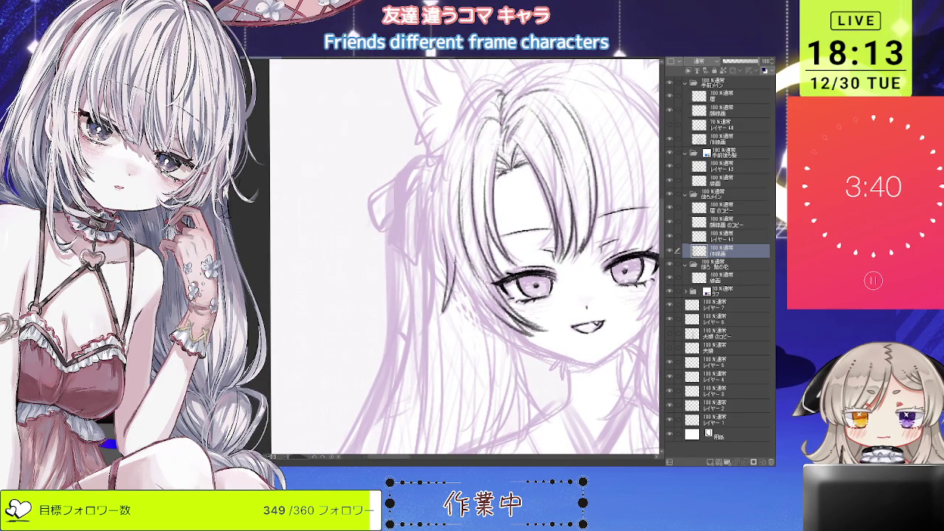
{"action": "left_click_drag", "start_coordinate": [490, 269], "coordinate": [469, 301]}
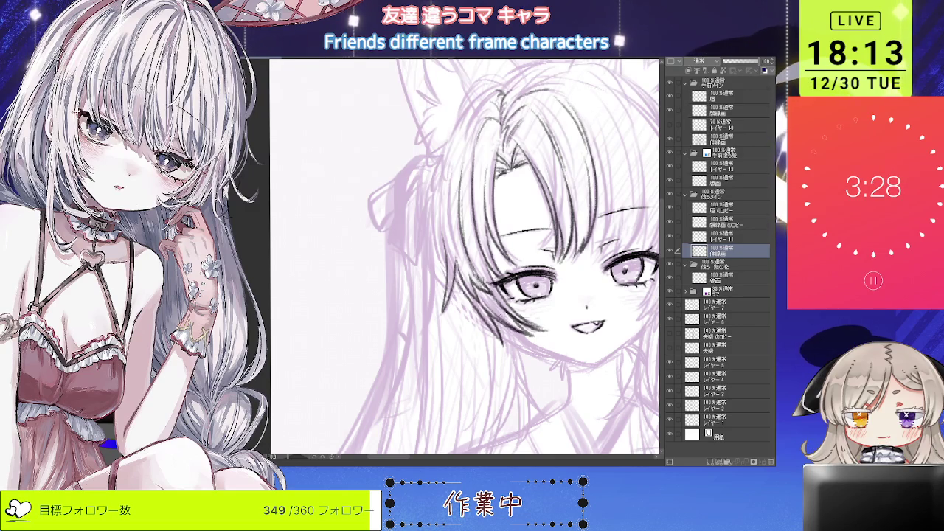
{"action": "key", "text": "ctrl+minus"}
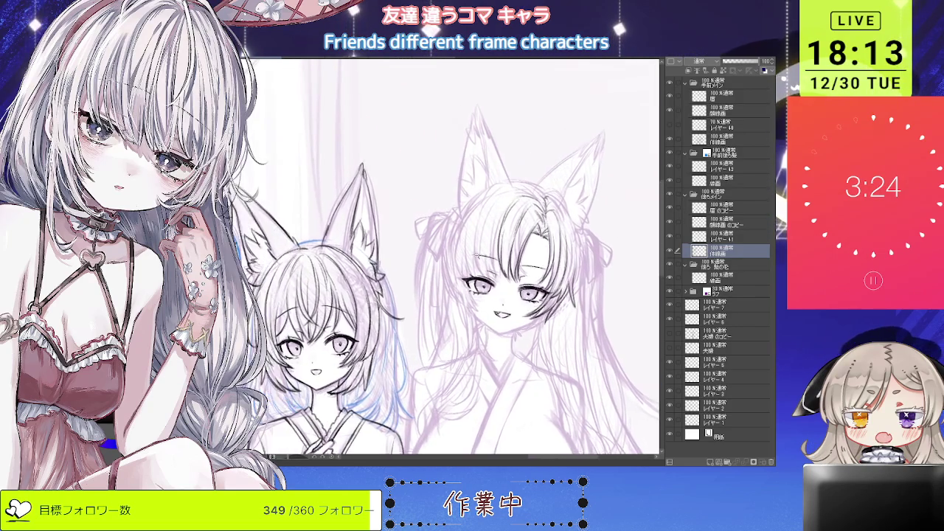
{"action": "scroll", "coordinate": [509, 258], "scroll_direction": "up", "scroll_amount": 3}
{"action": "scroll", "coordinate": [516, 154], "scroll_direction": "up", "scroll_amount": 1}
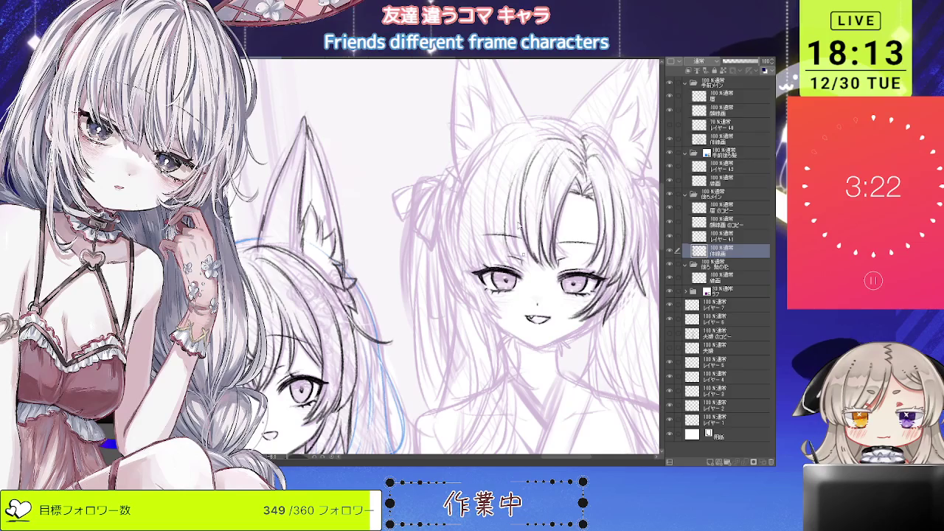
{"action": "scroll", "coordinate": [454, 259], "scroll_direction": "up", "scroll_amount": 1}
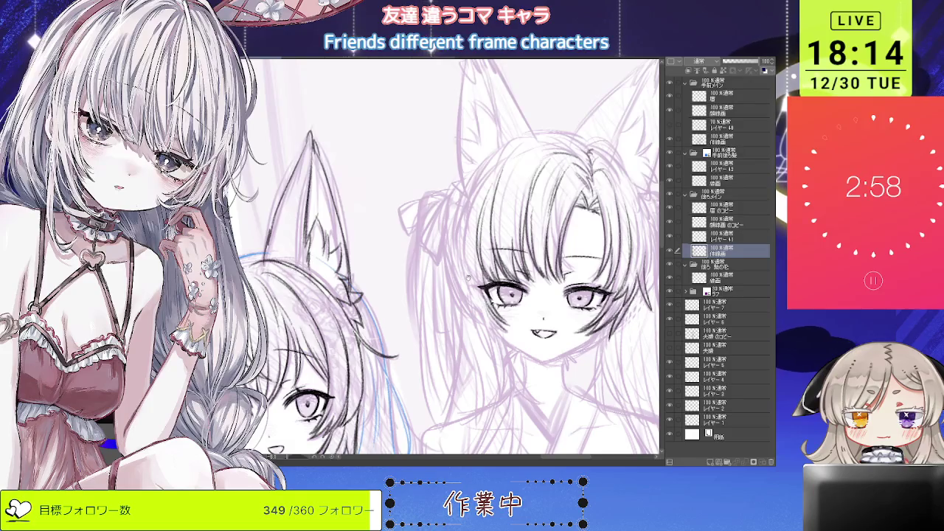
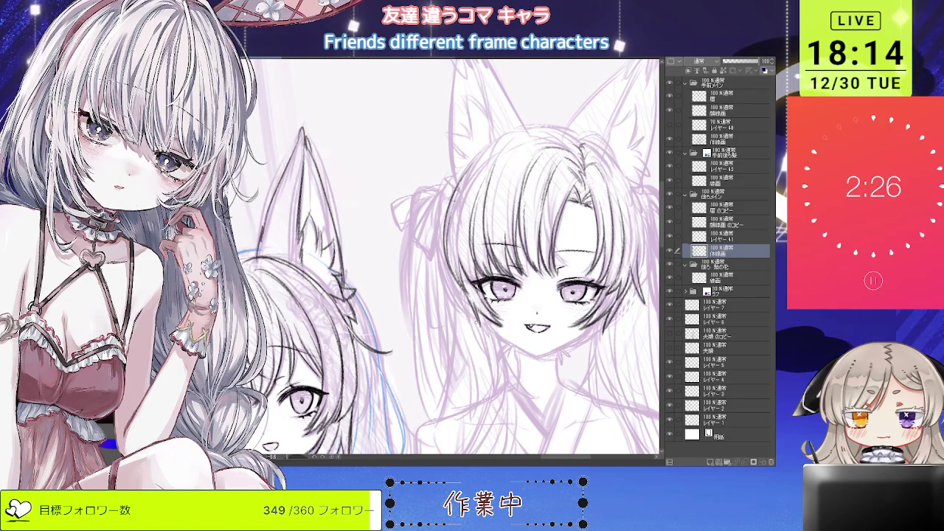
Step: Tilt the canvas clockwise, then zoom and pan across the partly inked fox-eared girls
{"action": "scroll", "coordinate": [448, 257], "scroll_direction": "down", "scroll_amount": 1}
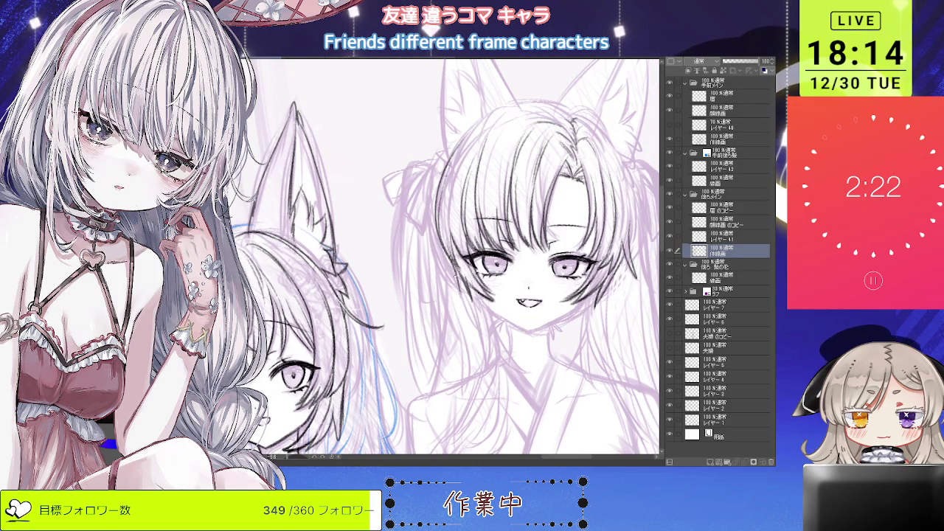
{"action": "key", "text": "asciicircum"}
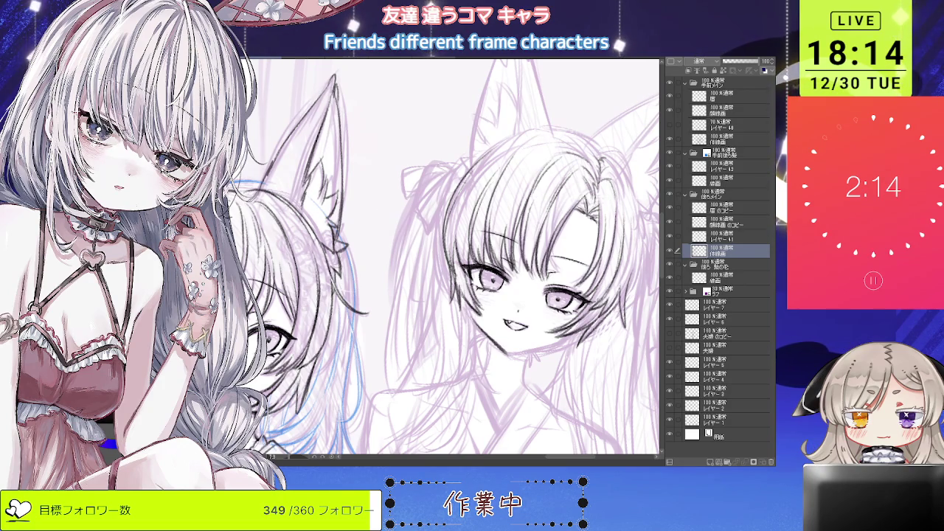
{"action": "scroll", "coordinate": [451, 305], "scroll_direction": "up", "scroll_amount": 1}
{"action": "scroll", "coordinate": [450, 305], "scroll_direction": "up", "scroll_amount": 1}
{"action": "scroll", "coordinate": [450, 305], "scroll_direction": "up", "scroll_amount": 1}
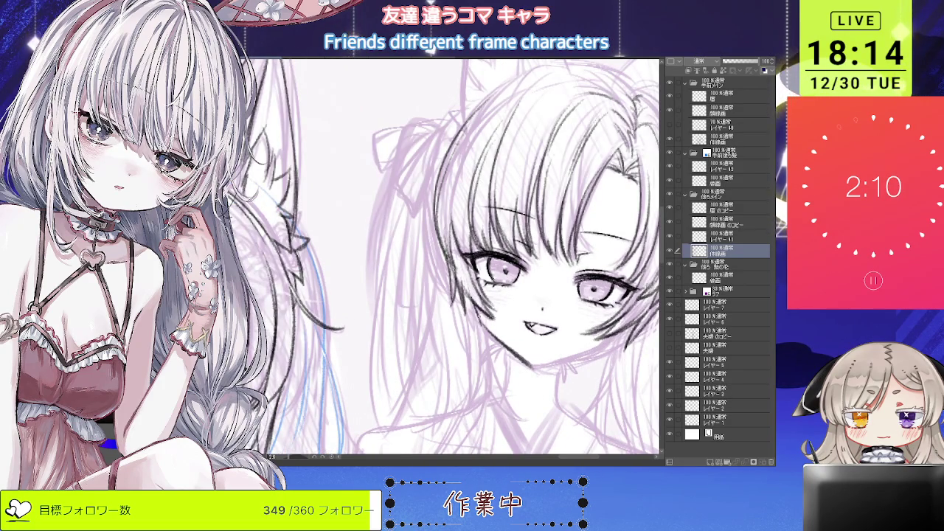
{"action": "scroll", "coordinate": [451, 305], "scroll_direction": "down", "scroll_amount": 1}
{"action": "scroll", "coordinate": [451, 305], "scroll_direction": "down", "scroll_amount": 1}
{"action": "mouse_move", "coordinate": [503, 299]}
{"action": "left_mouse_down"}
{"action": "mouse_move", "coordinate": [354, 232]}
{"action": "mouse_move", "coordinate": [435, 281]}
{"action": "mouse_move", "coordinate": [422, 310]}
{"action": "mouse_move", "coordinate": [456, 327]}
{"action": "left_mouse_up"}
{"action": "scroll", "coordinate": [476, 299], "scroll_direction": "up", "scroll_amount": 2}
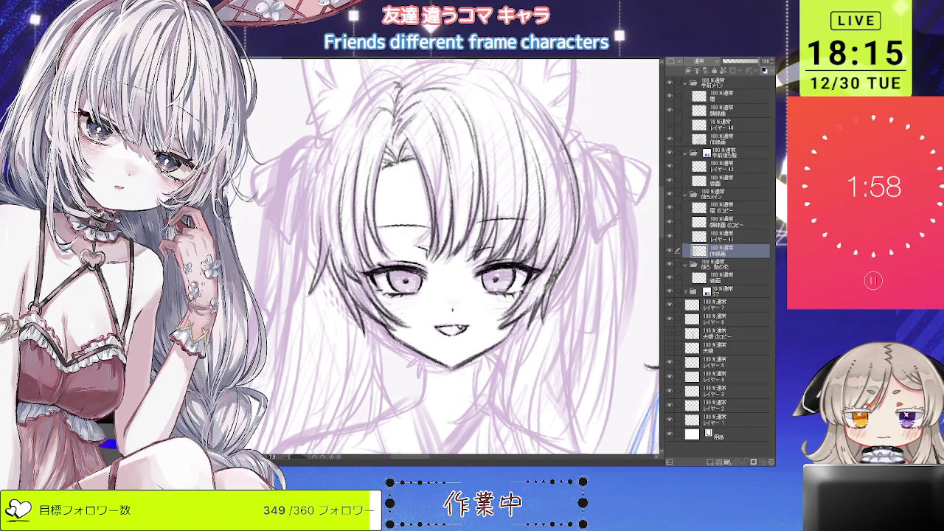
{"action": "scroll", "coordinate": [432, 346], "scroll_direction": "down", "scroll_amount": 5}
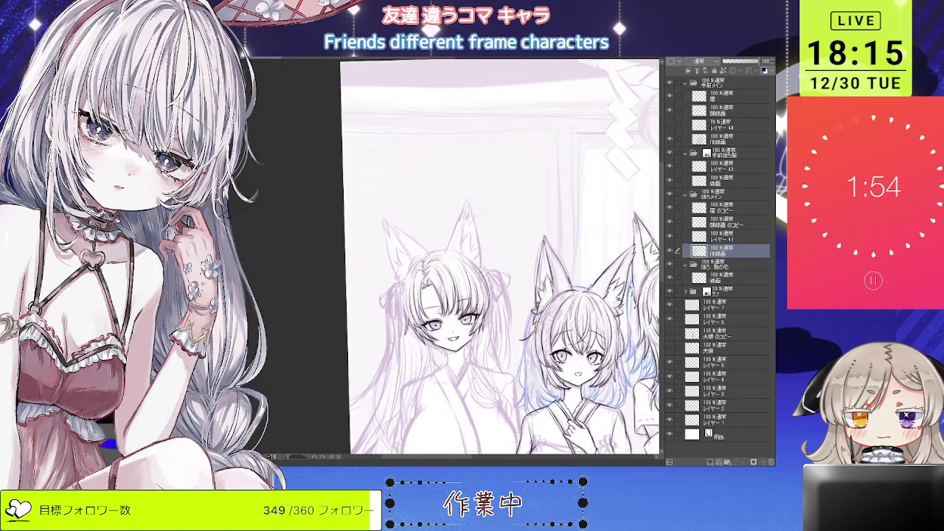
Step: Mirror the view, fit the page, then tilt into a close-up of the twin-tailed girl's head
{"action": "key", "text": "h"}
{"action": "scroll", "coordinate": [582, 233], "scroll_direction": "up", "scroll_amount": 2}
{"action": "scroll", "coordinate": [582, 233], "scroll_direction": "up", "scroll_amount": 1}
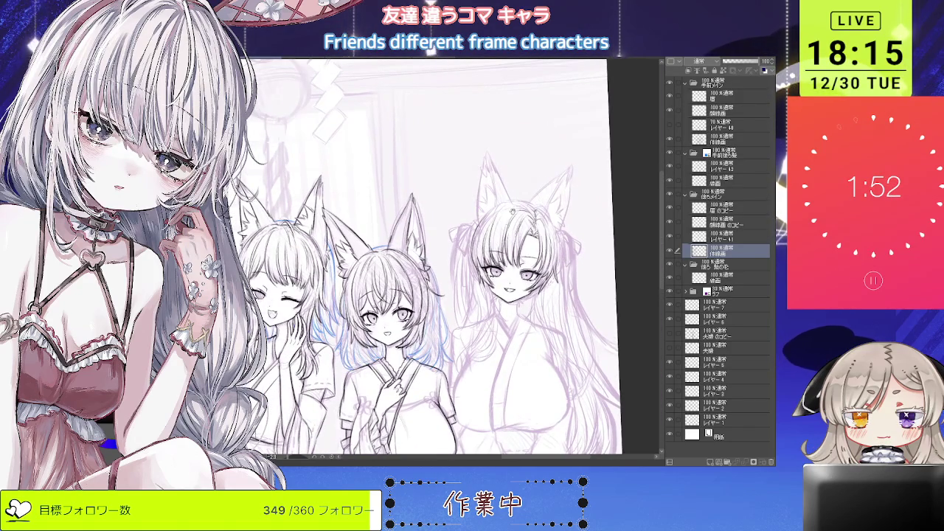
{"action": "scroll", "coordinate": [583, 233], "scroll_direction": "up", "scroll_amount": 1}
{"action": "scroll", "coordinate": [583, 233], "scroll_direction": "up", "scroll_amount": 2}
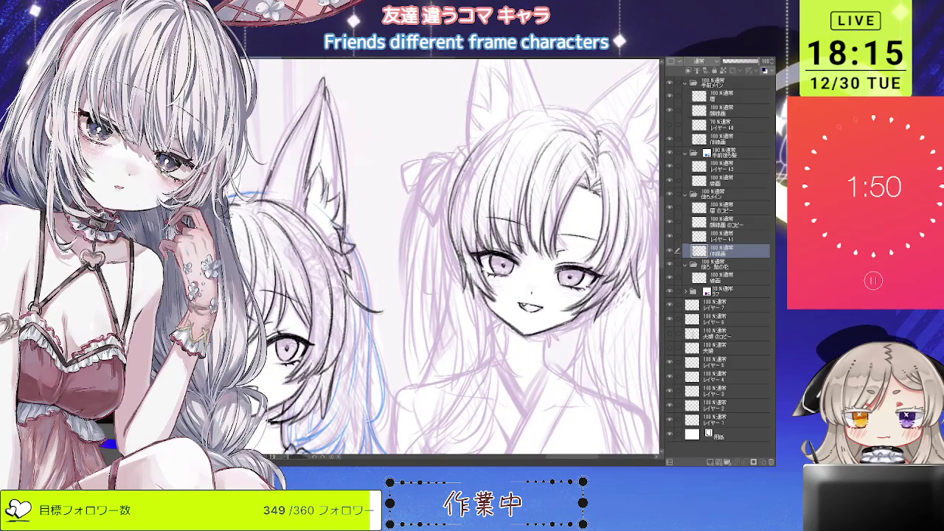
{"action": "key", "text": "ctrl+0"}
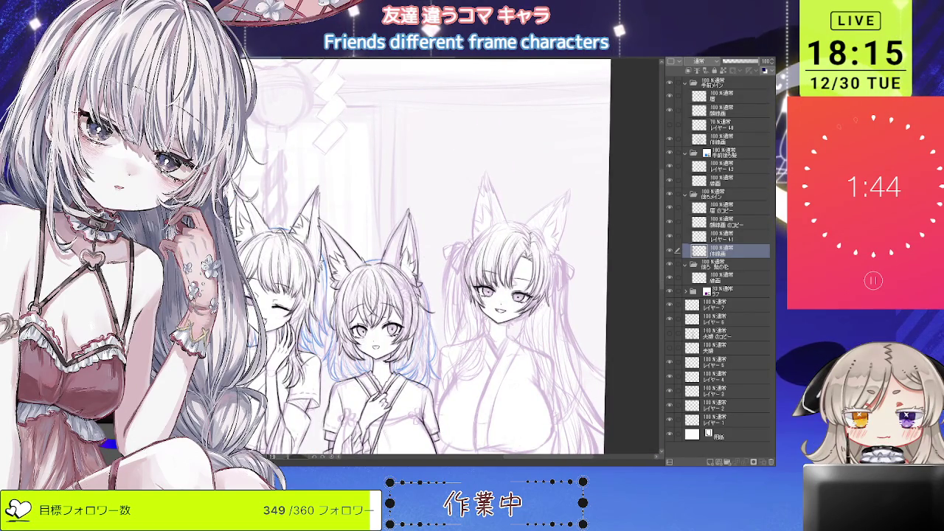
{"action": "scroll", "coordinate": [497, 234], "scroll_direction": "up", "scroll_amount": 3}
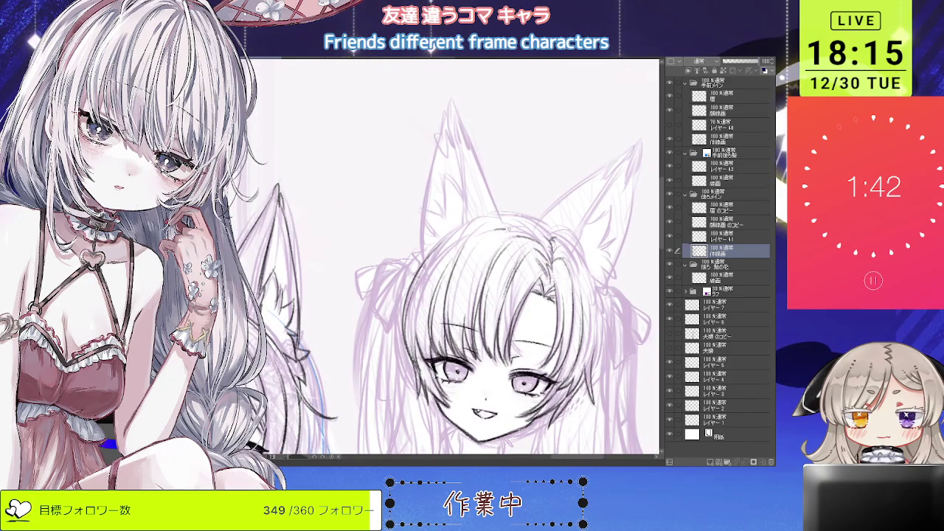
{"action": "key", "text": "^"}
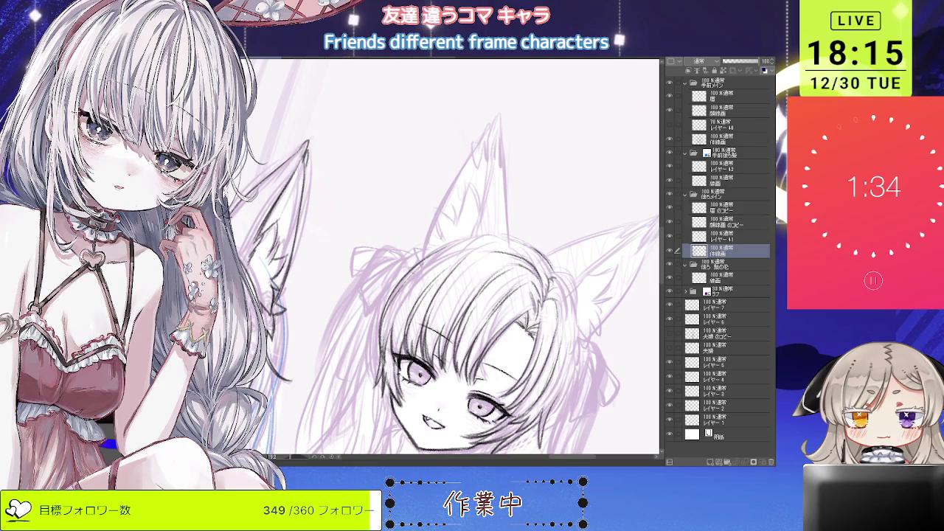
{"action": "left_click_drag", "start_coordinate": [549, 237], "coordinate": [434, 180]}
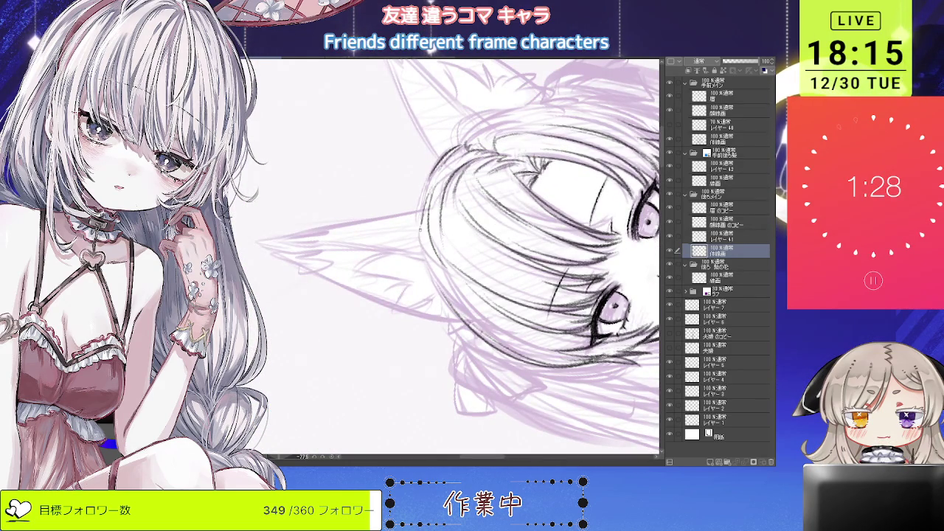
Step: Tilt the view counter-clockwise, zoom in on the hair strokes, then reset rotation upright
{"action": "left_click_drag", "start_coordinate": [472, 244], "coordinate": [448, 275]}
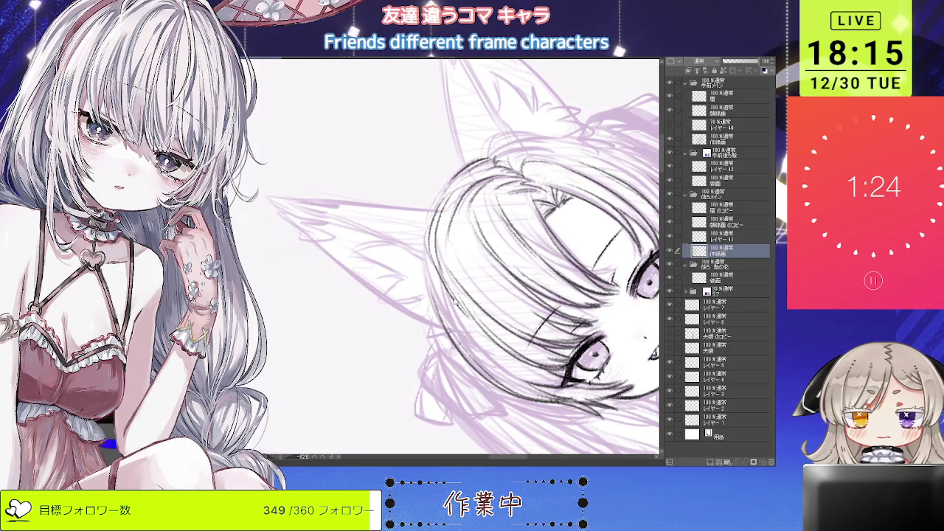
{"action": "left_click_drag", "start_coordinate": [470, 327], "coordinate": [458, 305]}
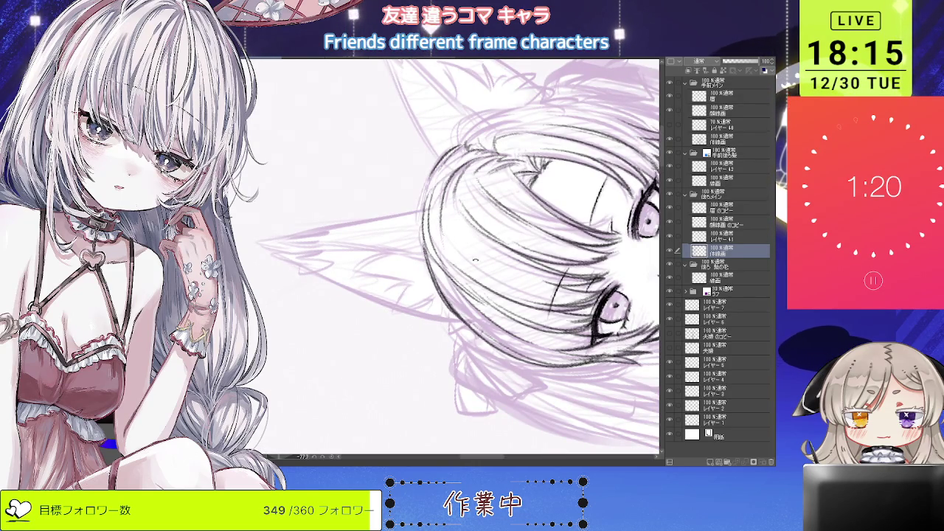
{"action": "scroll", "coordinate": [470, 298], "scroll_direction": "up", "scroll_amount": 3}
{"action": "scroll", "coordinate": [458, 280], "scroll_direction": "up", "scroll_amount": 3}
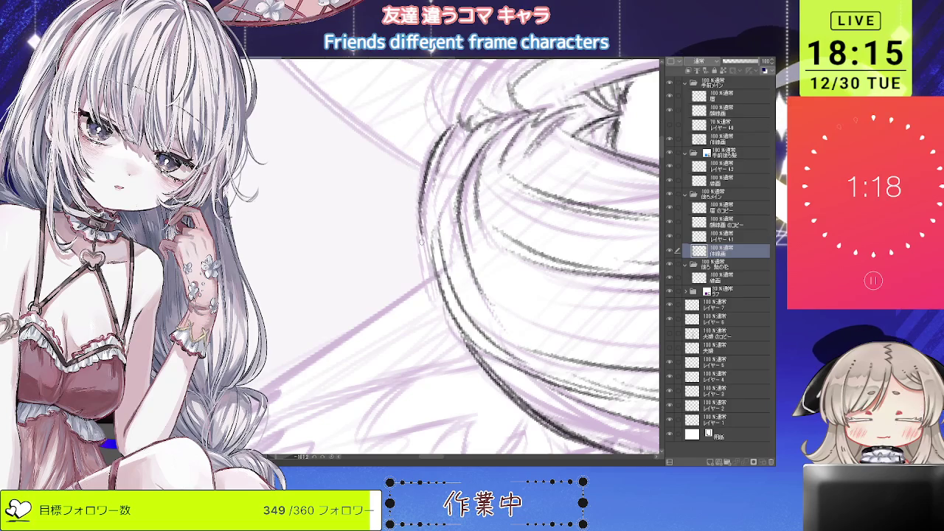
{"action": "scroll", "coordinate": [458, 280], "scroll_direction": "down", "scroll_amount": 5}
{"action": "key", "text": "ctrl+at"}
Step: Rotate the canvas about -29° around the girl's head for hair strokes, then fit the page
{"action": "scroll", "coordinate": [507, 252], "scroll_direction": "up", "scroll_amount": 3}
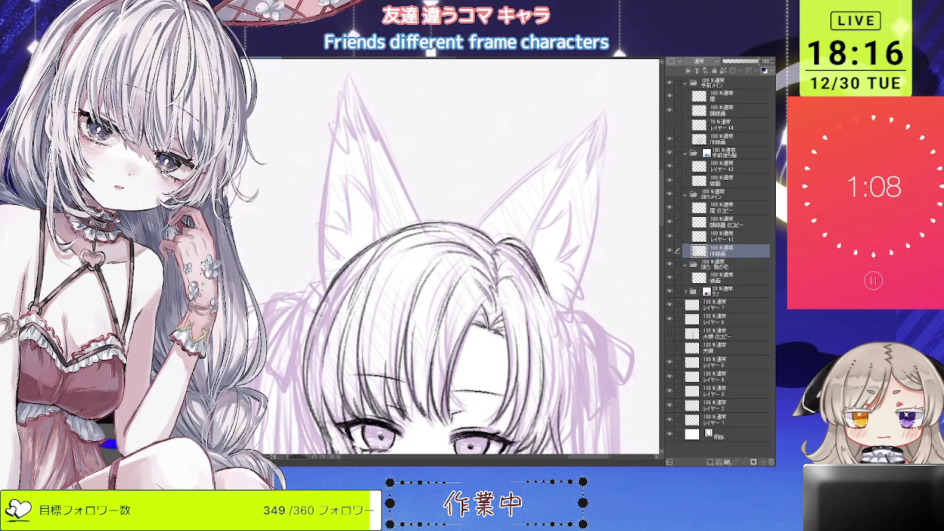
{"action": "scroll", "coordinate": [531, 273], "scroll_direction": "down", "scroll_amount": 3}
{"action": "scroll", "coordinate": [526, 244], "scroll_direction": "up", "scroll_amount": 3}
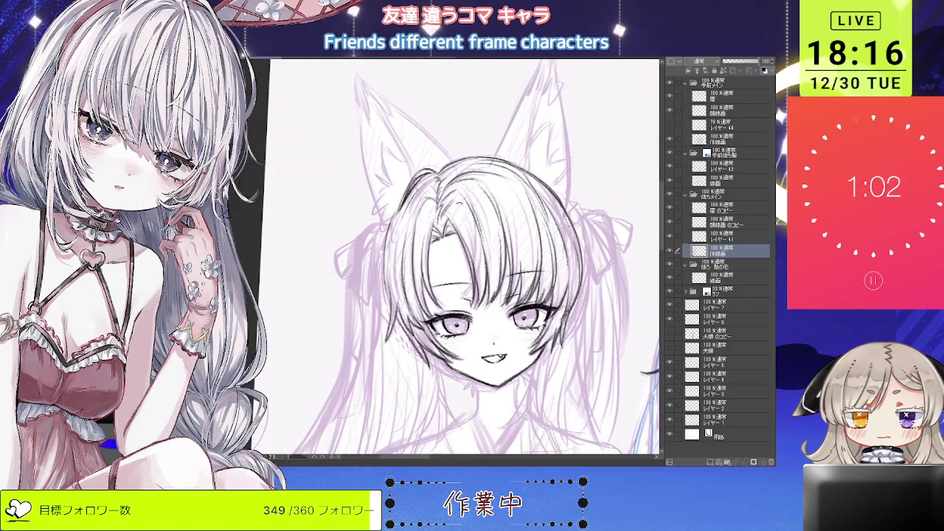
{"action": "left_click_drag", "start_coordinate": [458, 259], "coordinate": [517, 310], "text": "shift"}
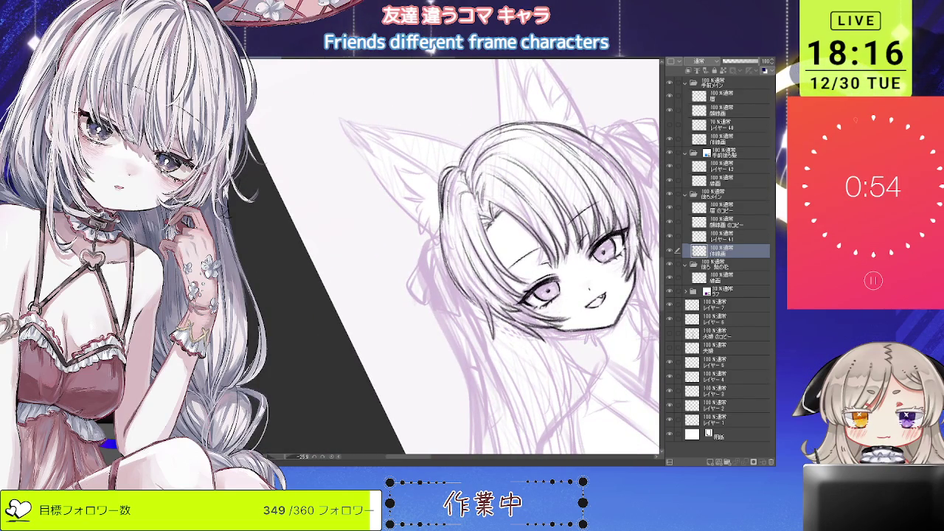
{"action": "key", "text": "ctrl+0"}
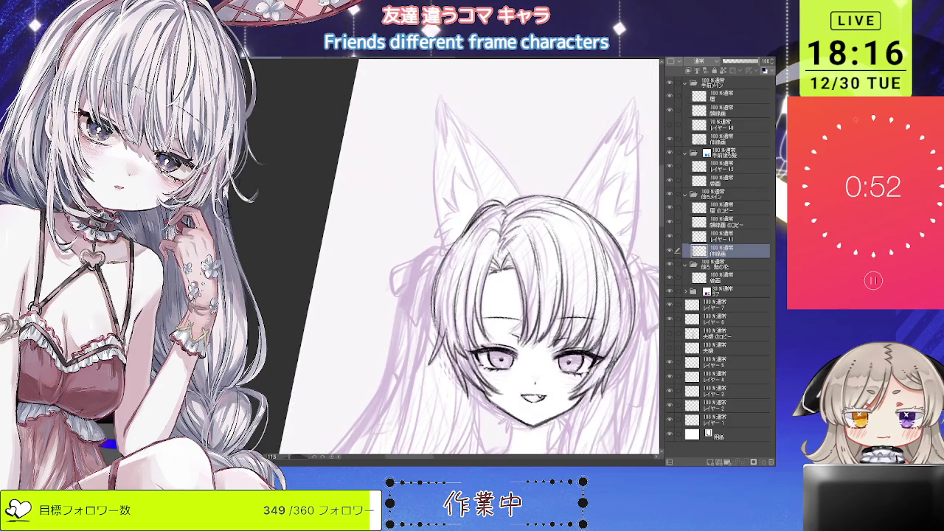
{"action": "scroll", "coordinate": [470, 258], "scroll_direction": "down", "scroll_amount": 2}
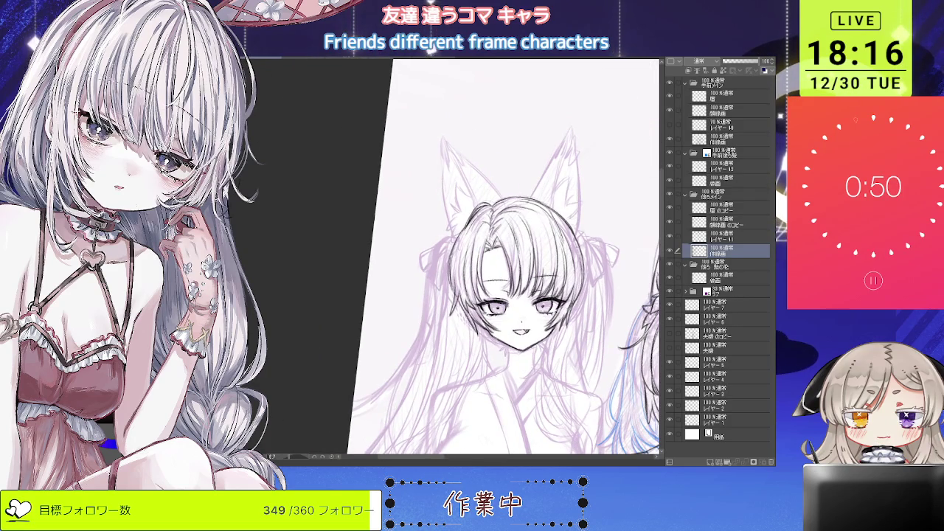
{"action": "scroll", "coordinate": [488, 243], "scroll_direction": "up", "scroll_amount": 3}
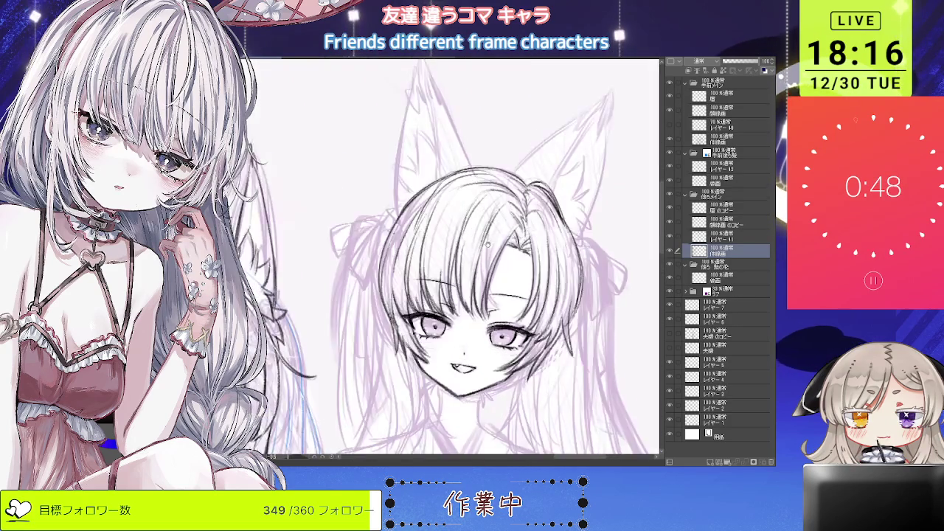
{"action": "scroll", "coordinate": [488, 244], "scroll_direction": "up", "scroll_amount": 1}
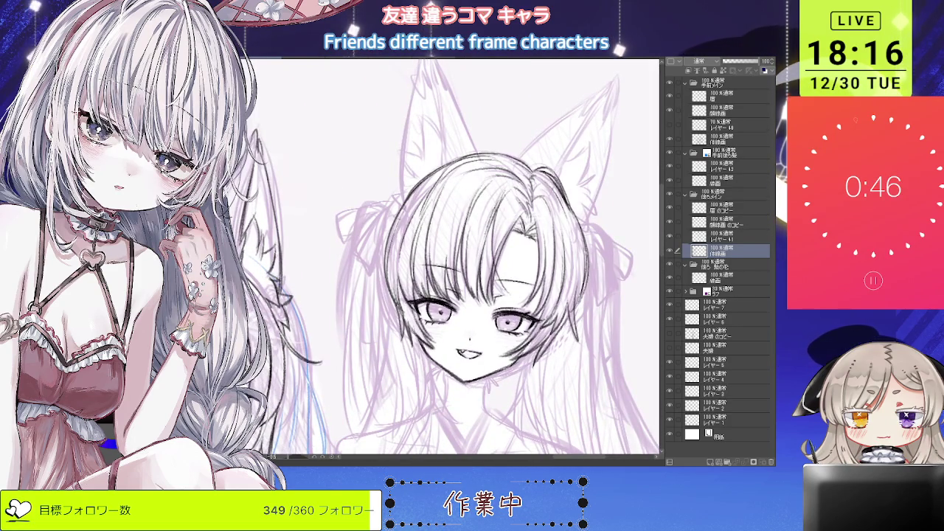
{"action": "scroll", "coordinate": [507, 239], "scroll_direction": "down", "scroll_amount": 2}
{"action": "scroll", "coordinate": [501, 231], "scroll_direction": "down", "scroll_amount": 2}
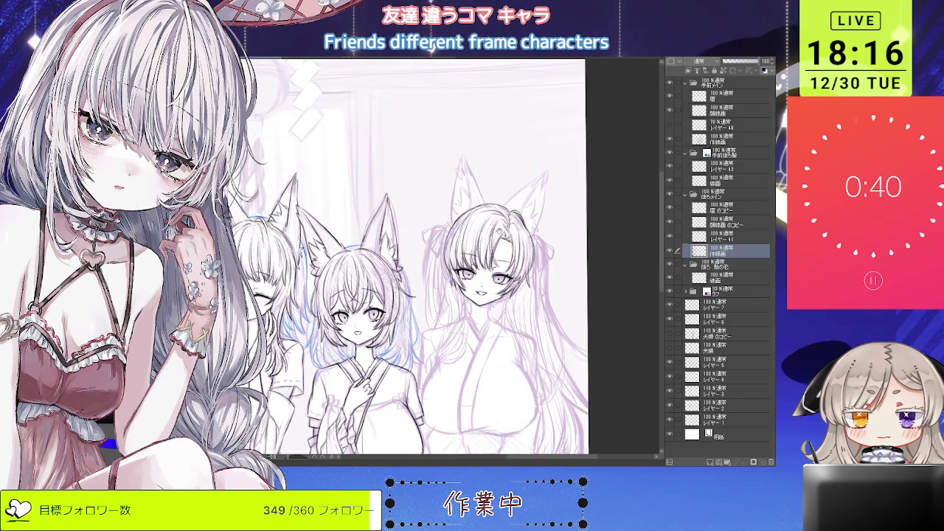
{"action": "scroll", "coordinate": [487, 258], "scroll_direction": "up", "scroll_amount": 3}
{"action": "scroll", "coordinate": [480, 226], "scroll_direction": "up", "scroll_amount": 1}
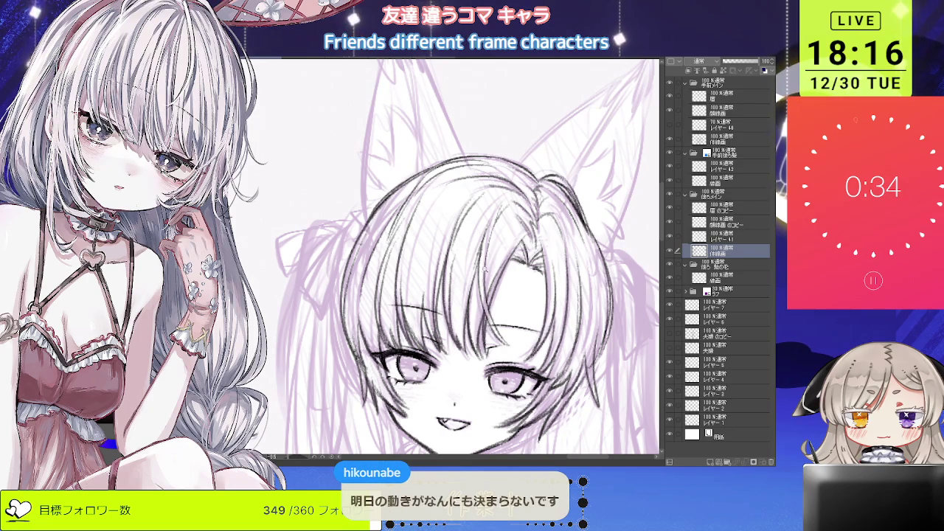
{"action": "scroll", "coordinate": [454, 258], "scroll_direction": "down", "scroll_amount": 3}
{"action": "scroll", "coordinate": [453, 258], "scroll_direction": "down", "scroll_amount": 2}
{"action": "scroll", "coordinate": [454, 259], "scroll_direction": "up", "scroll_amount": 2}
{"action": "scroll", "coordinate": [490, 277], "scroll_direction": "up", "scroll_amount": 2}
{"action": "scroll", "coordinate": [490, 277], "scroll_direction": "down", "scroll_amount": 1}
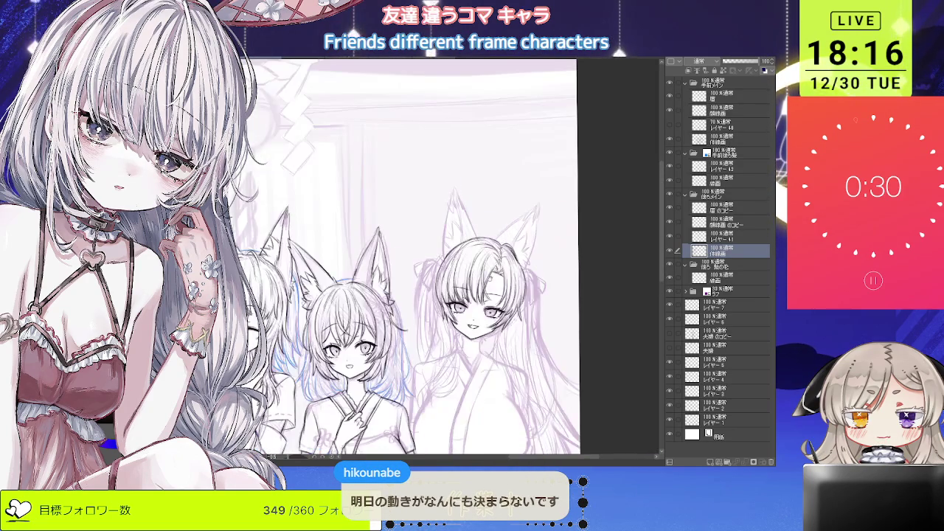
{"action": "scroll", "coordinate": [491, 273], "scroll_direction": "down", "scroll_amount": 1}
{"action": "scroll", "coordinate": [492, 272], "scroll_direction": "up", "scroll_amount": 1}
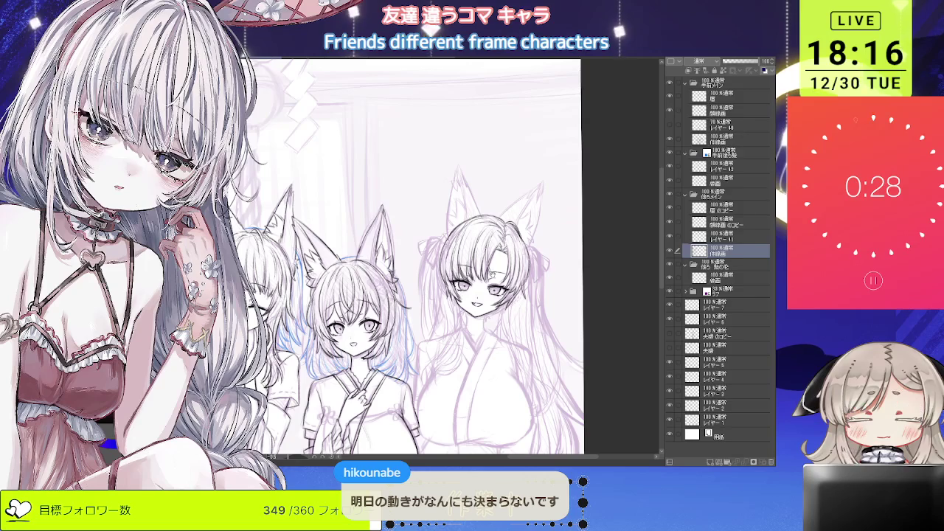
{"action": "scroll", "coordinate": [492, 272], "scroll_direction": "down", "scroll_amount": 1}
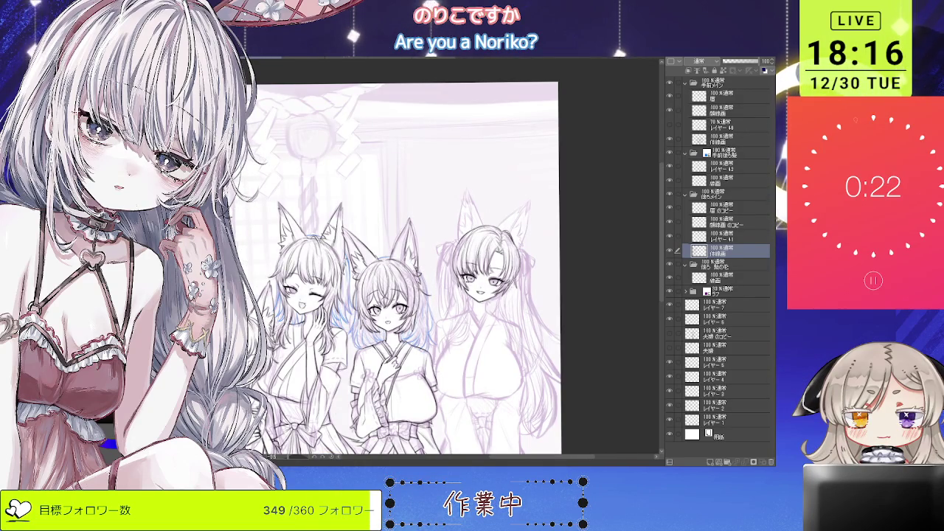
Step: Zoom in and ink the right girl's left ear outline, rotating the canvas as needed
{"action": "scroll", "coordinate": [456, 235], "scroll_direction": "up", "scroll_amount": 1}
{"action": "scroll", "coordinate": [457, 235], "scroll_direction": "up", "scroll_amount": 1}
{"action": "scroll", "coordinate": [457, 234], "scroll_direction": "up", "scroll_amount": 1}
{"action": "scroll", "coordinate": [457, 234], "scroll_direction": "up", "scroll_amount": 1}
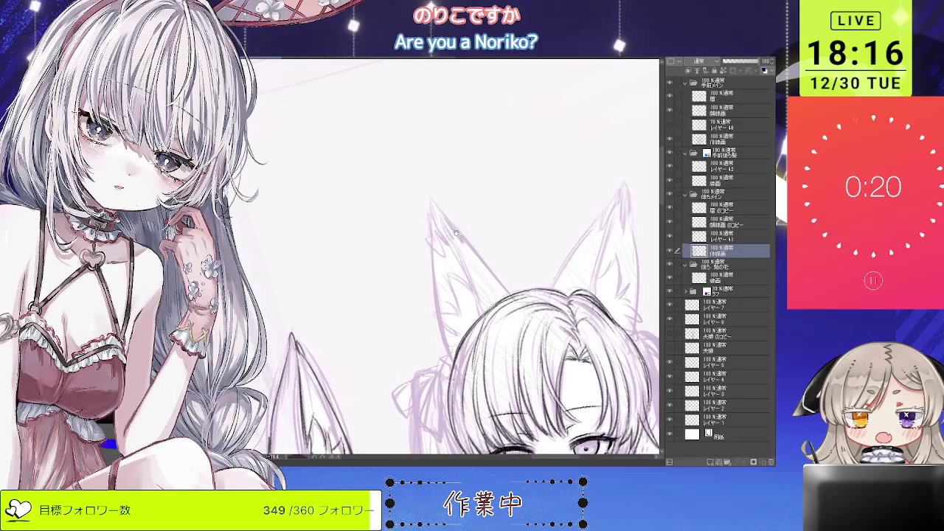
{"action": "scroll", "coordinate": [457, 234], "scroll_direction": "up", "scroll_amount": 1}
{"action": "scroll", "coordinate": [456, 234], "scroll_direction": "up", "scroll_amount": 1}
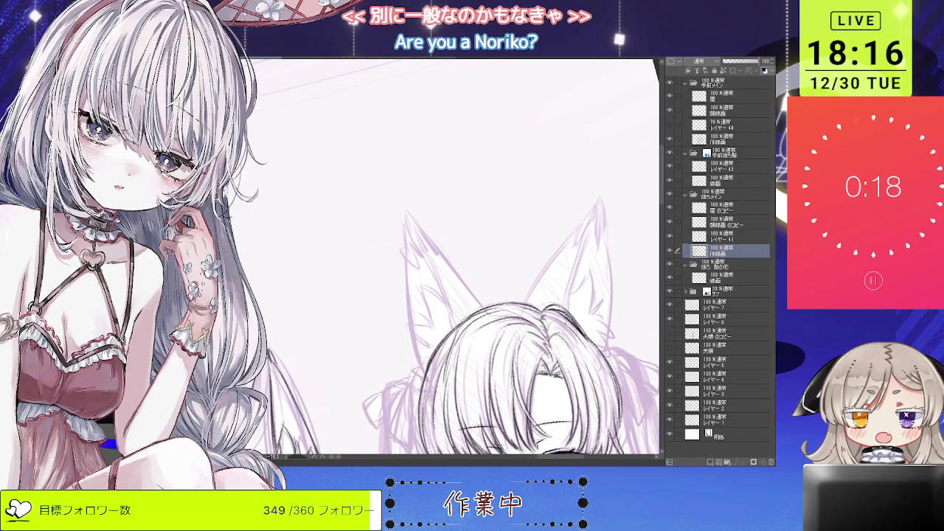
{"action": "scroll", "coordinate": [411, 214], "scroll_direction": "up", "scroll_amount": 1}
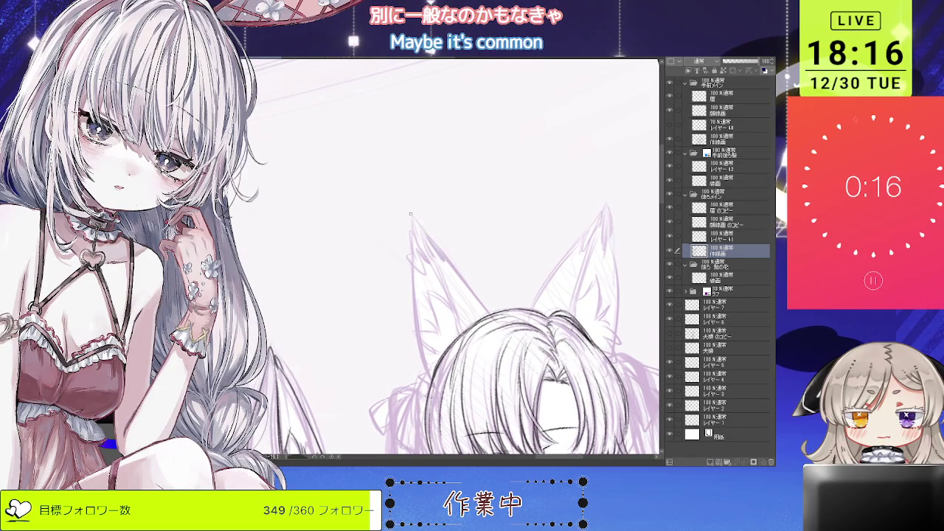
{"action": "left_click_drag", "start_coordinate": [410, 214], "coordinate": [487, 309]}
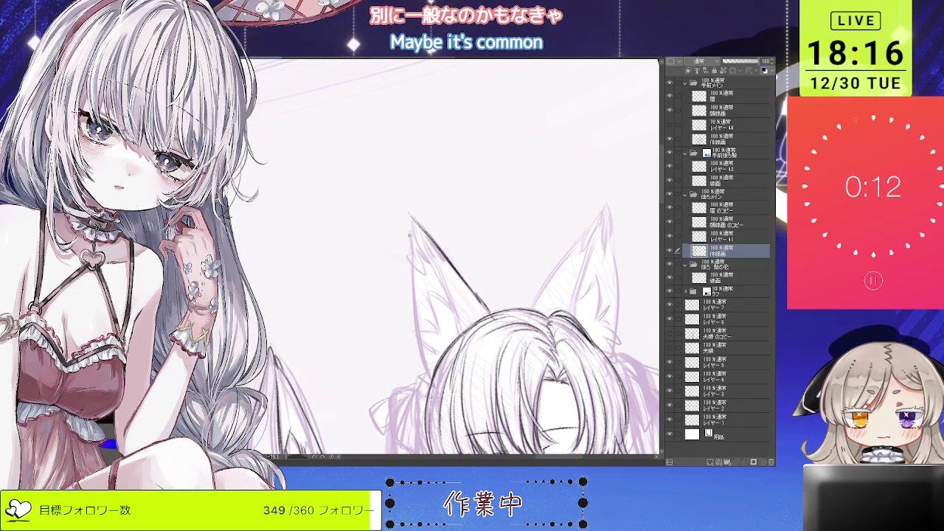
{"action": "mouse_move", "coordinate": [411, 236]}
{"action": "left_mouse_down"}
{"action": "mouse_move", "coordinate": [458, 242]}
{"action": "mouse_move", "coordinate": [446, 251]}
{"action": "left_mouse_up"}
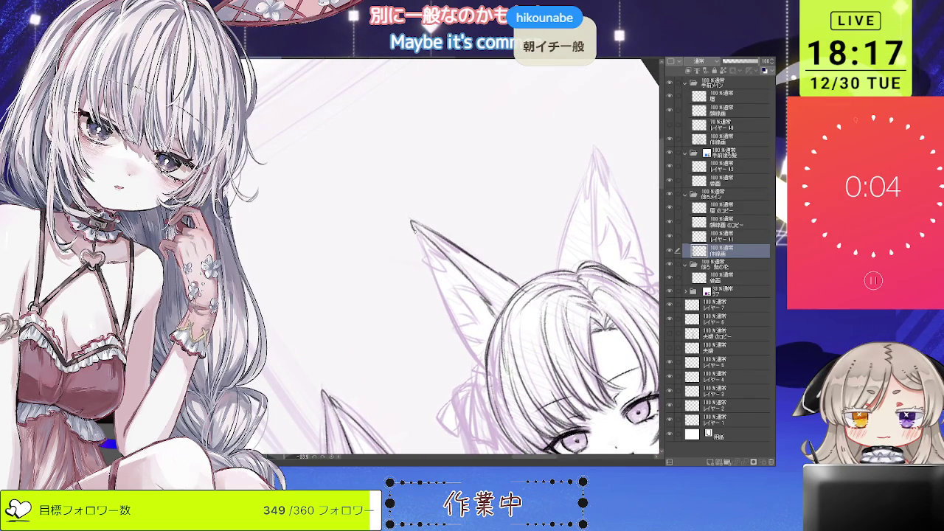
{"action": "mouse_move", "coordinate": [411, 224]}
{"action": "left_mouse_down"}
{"action": "mouse_move", "coordinate": [415, 251]}
{"action": "mouse_move", "coordinate": [462, 304]}
{"action": "left_mouse_up"}
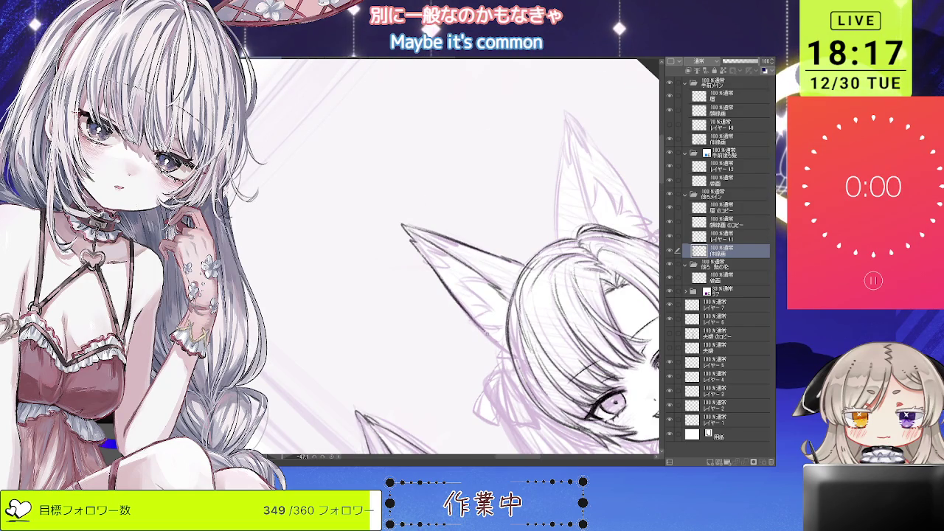
{"action": "mouse_move", "coordinate": [442, 244]}
{"action": "left_mouse_down"}
{"action": "mouse_move", "coordinate": [409, 265]}
{"action": "mouse_move", "coordinate": [432, 325]}
{"action": "left_mouse_up"}
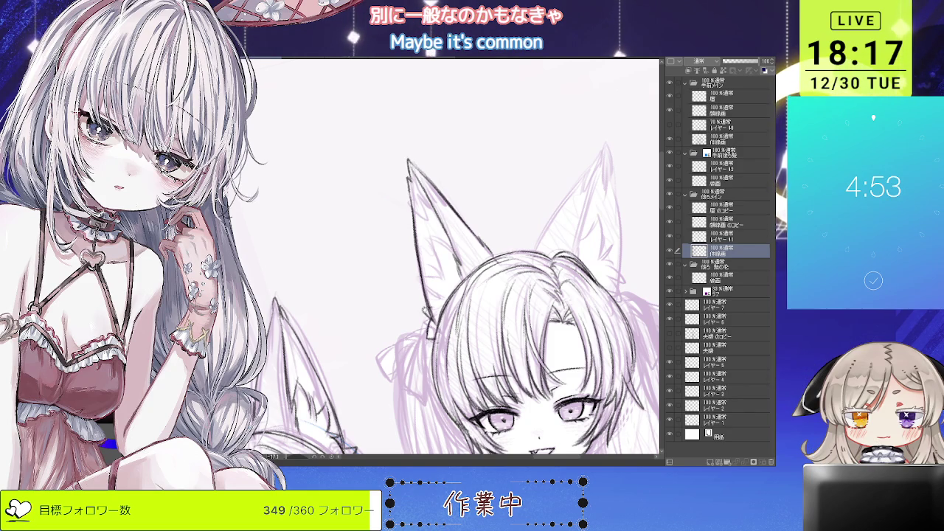
{"action": "scroll", "coordinate": [538, 214], "scroll_direction": "down", "scroll_amount": 5}
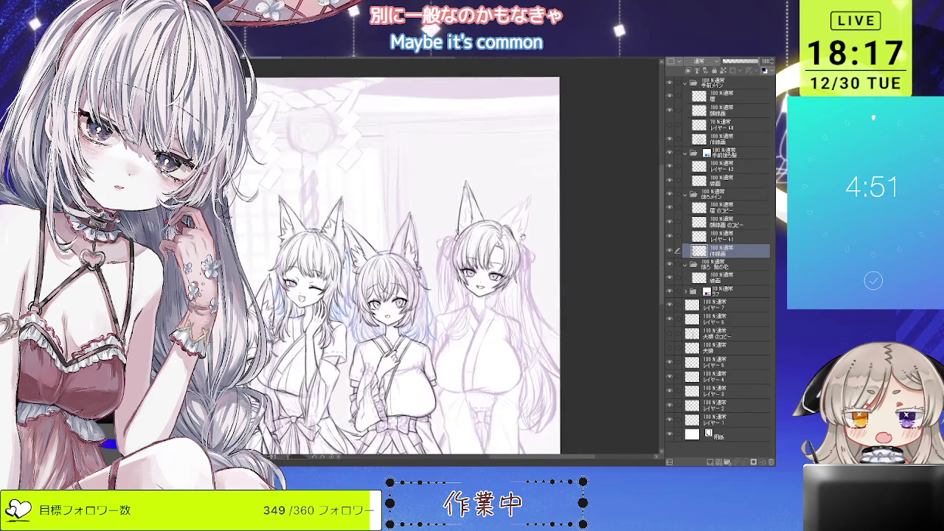
{"action": "left_click_drag", "start_coordinate": [538, 215], "coordinate": [553, 201]}
{"action": "scroll", "coordinate": [553, 201], "scroll_direction": "up", "scroll_amount": 1}
{"action": "scroll", "coordinate": [552, 308], "scroll_direction": "up", "scroll_amount": 2}
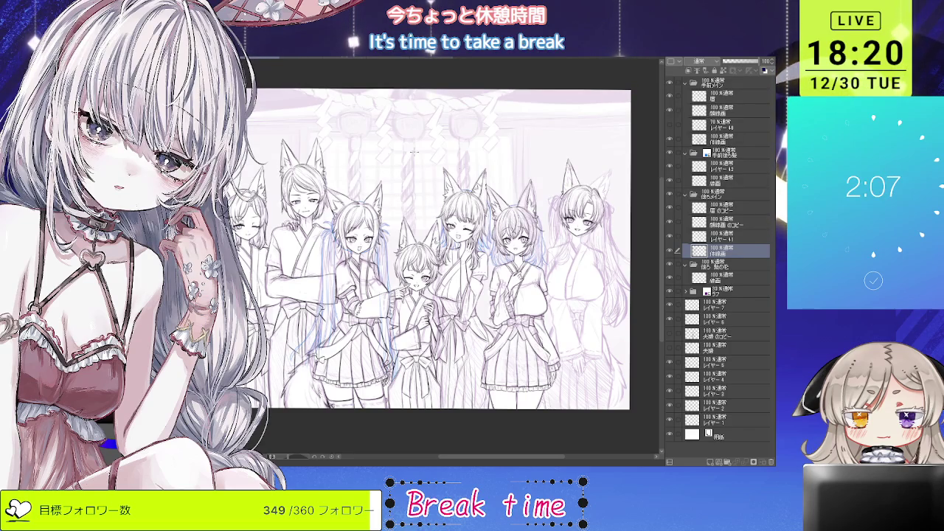
{"action": "scroll", "coordinate": [433, 154], "scroll_direction": "up", "scroll_amount": 1}
{"action": "scroll", "coordinate": [433, 154], "scroll_direction": "up", "scroll_amount": 1}
{"action": "scroll", "coordinate": [433, 154], "scroll_direction": "up", "scroll_amount": 1}
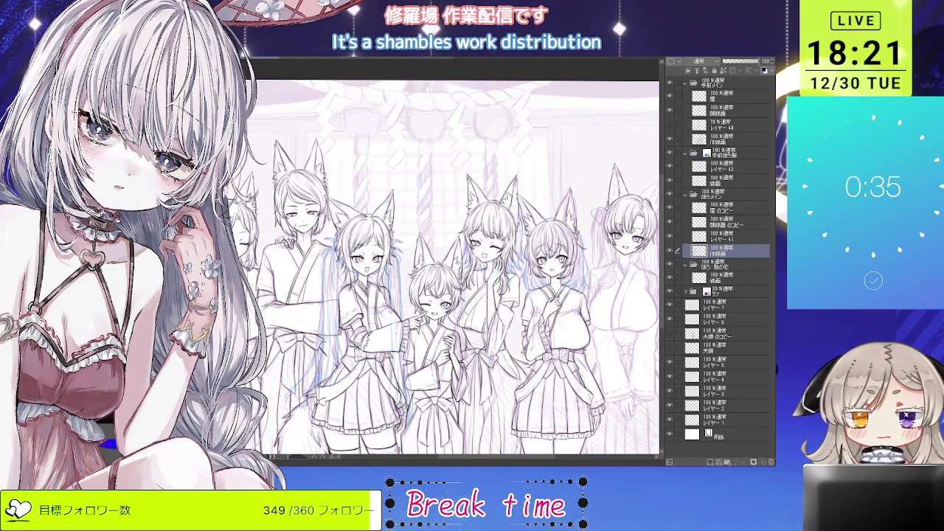
{"action": "scroll", "coordinate": [418, 156], "scroll_direction": "down", "scroll_amount": 2}
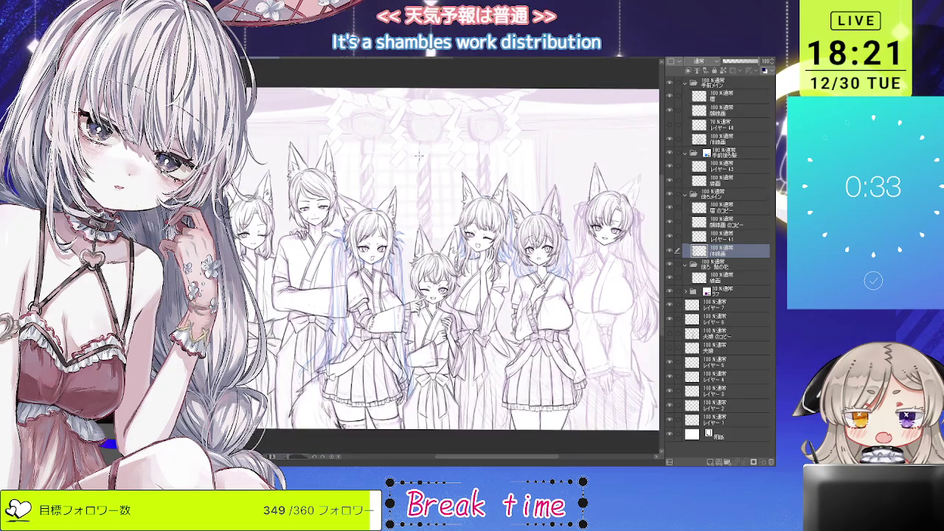
{"action": "scroll", "coordinate": [419, 156], "scroll_direction": "up", "scroll_amount": 2}
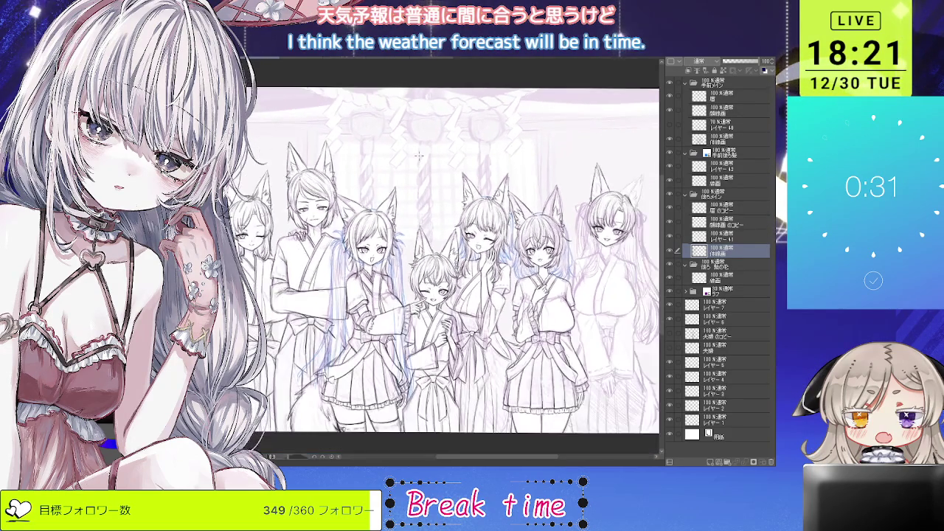
{"action": "scroll", "coordinate": [418, 156], "scroll_direction": "up", "scroll_amount": 1}
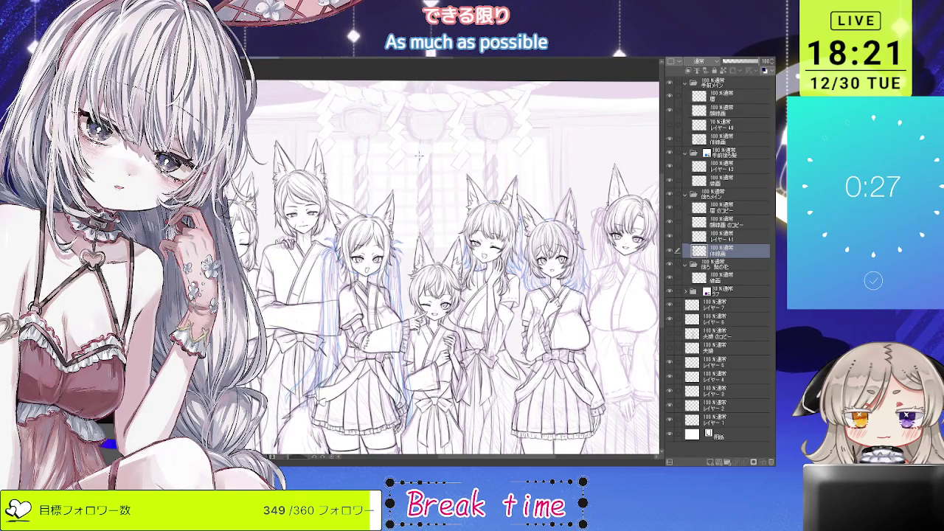
{"action": "scroll", "coordinate": [419, 155], "scroll_direction": "down", "scroll_amount": 1}
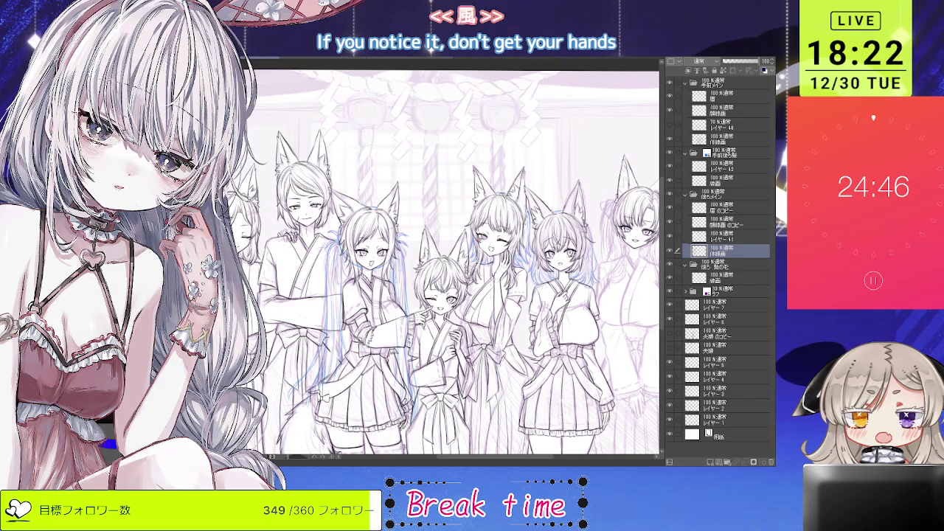
{"action": "scroll", "coordinate": [446, 273], "scroll_direction": "up", "scroll_amount": 1}
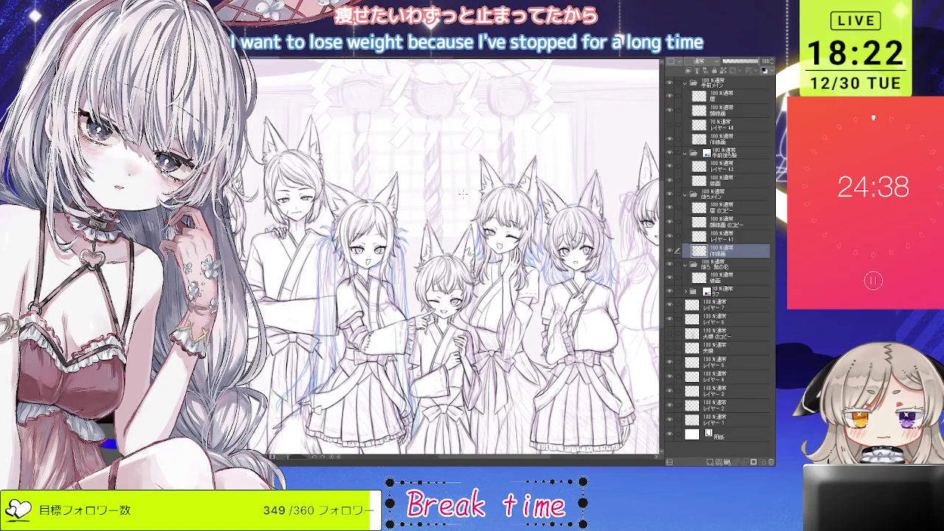
{"action": "scroll", "coordinate": [464, 194], "scroll_direction": "down", "scroll_amount": 1}
{"action": "scroll", "coordinate": [464, 194], "scroll_direction": "up", "scroll_amount": 2}
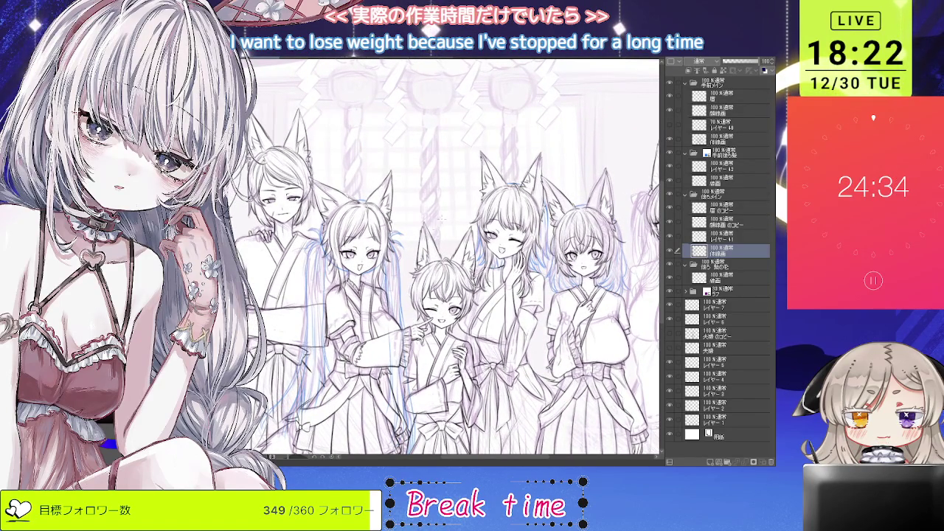
{"action": "scroll", "coordinate": [463, 194], "scroll_direction": "down", "scroll_amount": 1}
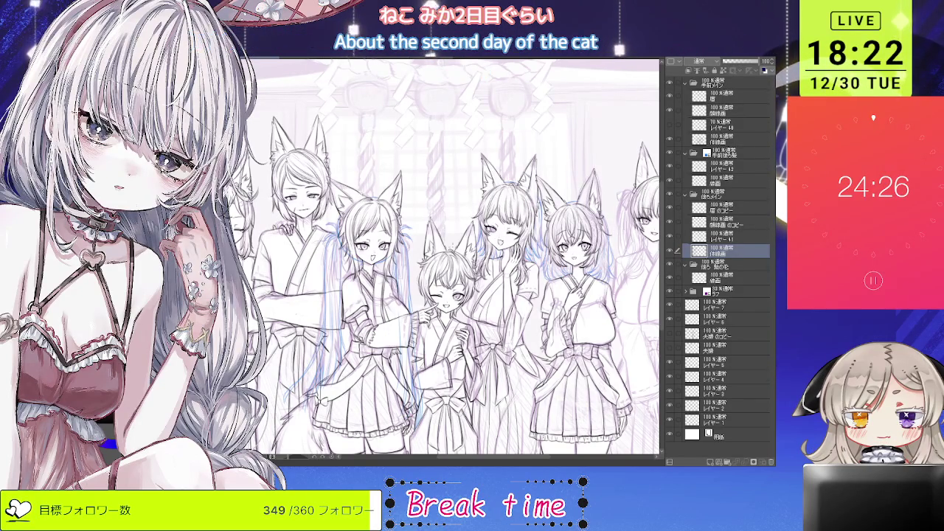
{"action": "scroll", "coordinate": [450, 222], "scroll_direction": "up", "scroll_amount": 1}
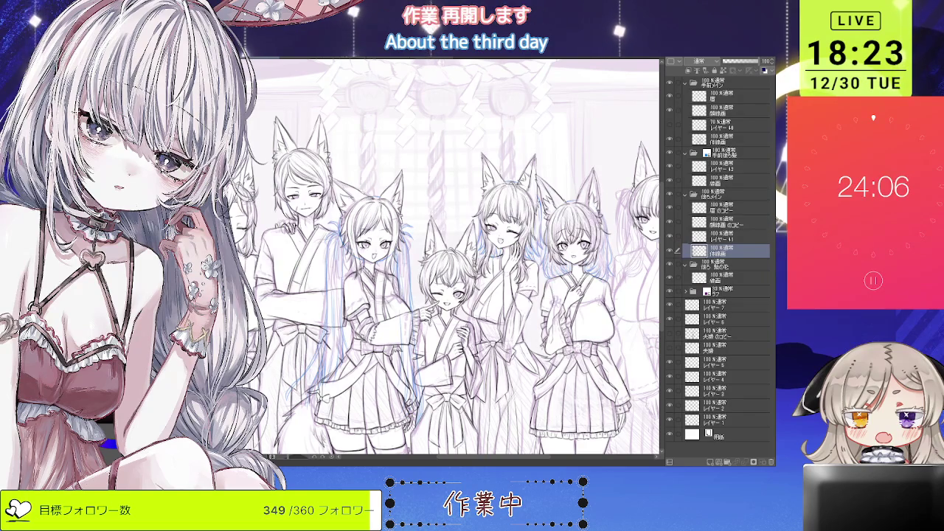
{"action": "scroll", "coordinate": [554, 221], "scroll_direction": "up", "scroll_amount": 2}
{"action": "scroll", "coordinate": [554, 221], "scroll_direction": "up", "scroll_amount": 2}
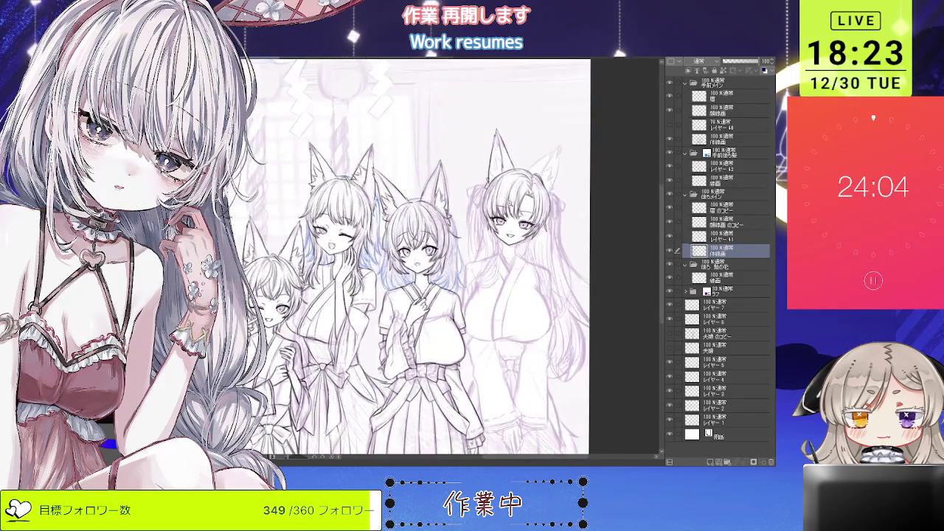
{"action": "scroll", "coordinate": [553, 221], "scroll_direction": "up", "scroll_amount": 2}
{"action": "scroll", "coordinate": [553, 221], "scroll_direction": "up", "scroll_amount": 2}
{"action": "scroll", "coordinate": [310, 221], "scroll_direction": "down", "scroll_amount": 1}
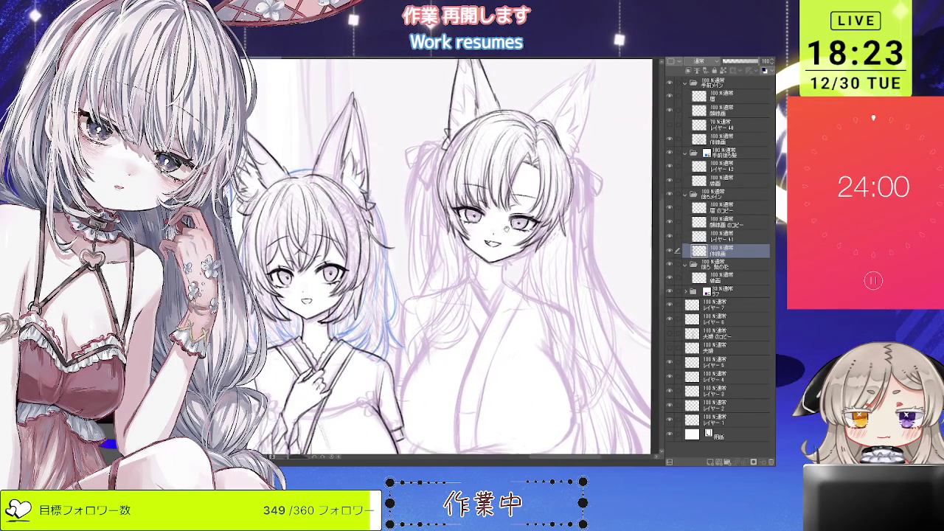
{"action": "scroll", "coordinate": [504, 220], "scroll_direction": "up", "scroll_amount": 1}
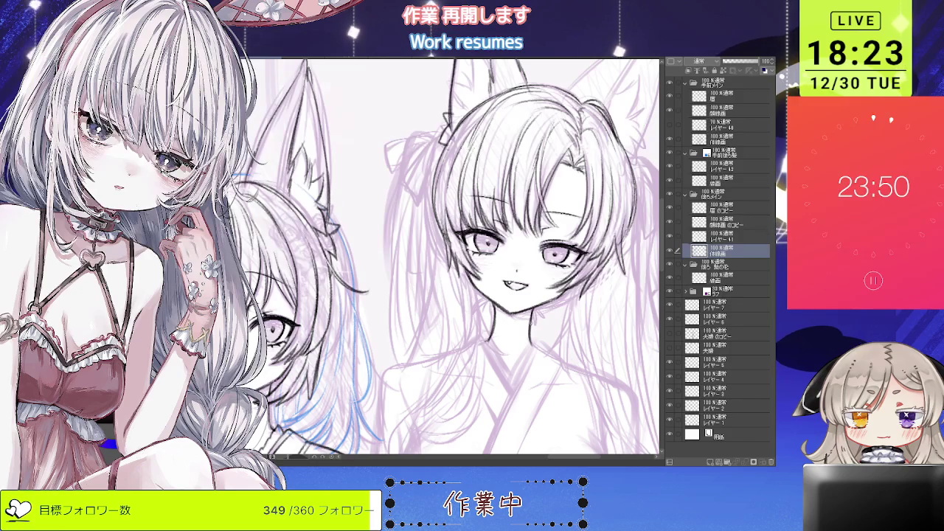
{"action": "scroll", "coordinate": [450, 258], "scroll_direction": "down", "scroll_amount": 2}
{"action": "scroll", "coordinate": [509, 265], "scroll_direction": "up", "scroll_amount": 3}
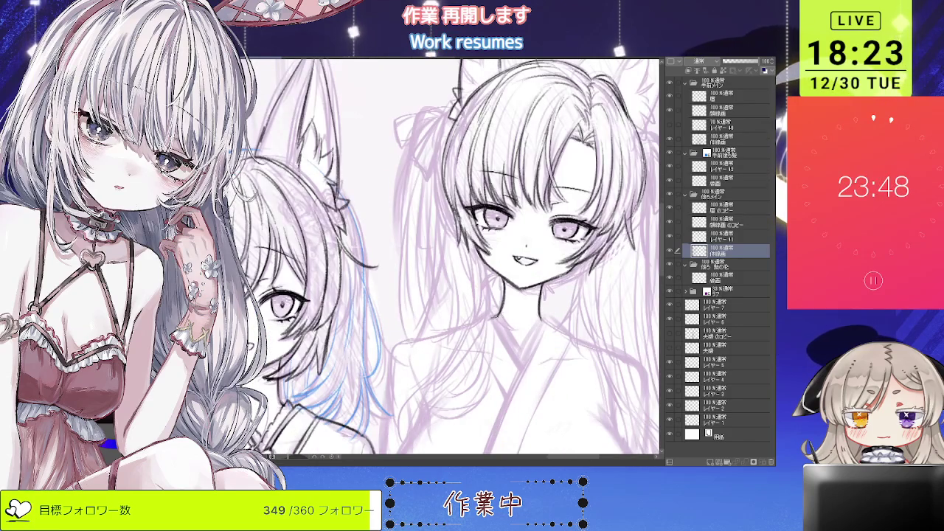
{"action": "scroll", "coordinate": [443, 258], "scroll_direction": "down", "scroll_amount": 2}
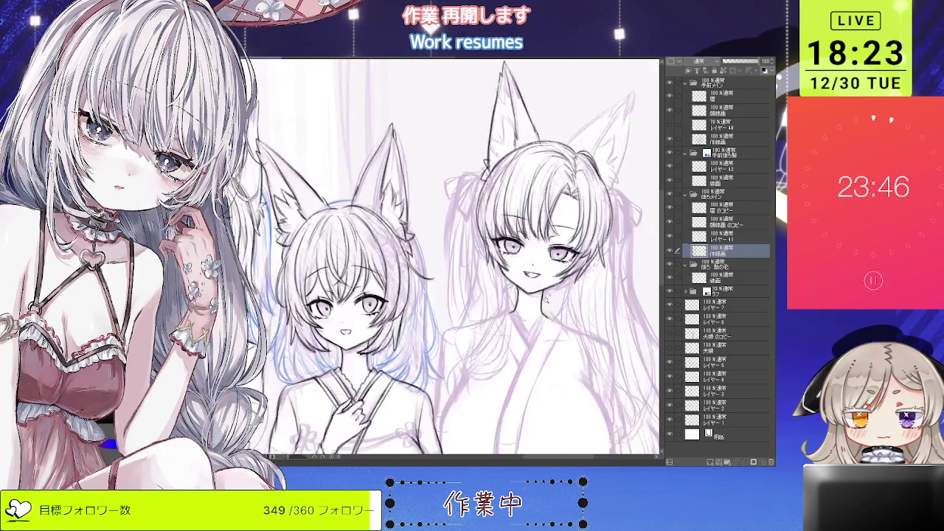
{"action": "scroll", "coordinate": [442, 258], "scroll_direction": "down", "scroll_amount": 1}
{"action": "scroll", "coordinate": [443, 258], "scroll_direction": "up", "scroll_amount": 1}
{"action": "scroll", "coordinate": [436, 272], "scroll_direction": "up", "scroll_amount": 2}
{"action": "scroll", "coordinate": [436, 272], "scroll_direction": "up", "scroll_amount": 2}
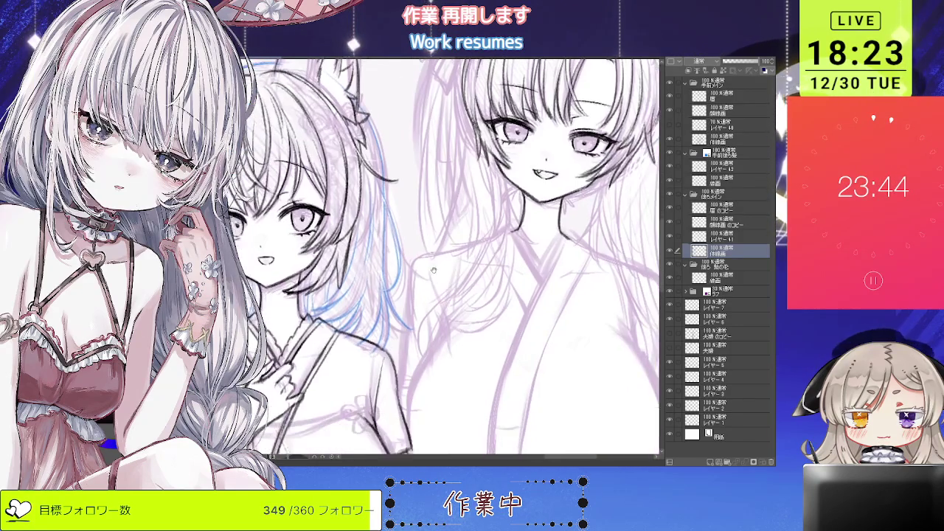
{"action": "scroll", "coordinate": [436, 272], "scroll_direction": "up", "scroll_amount": 1}
{"action": "scroll", "coordinate": [436, 272], "scroll_direction": "down", "scroll_amount": 1}
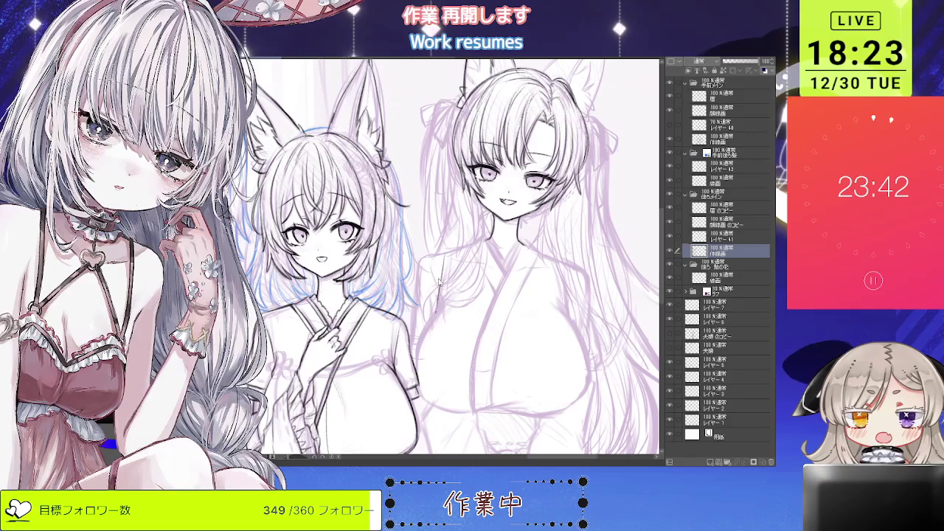
{"action": "key", "text": "minus"}
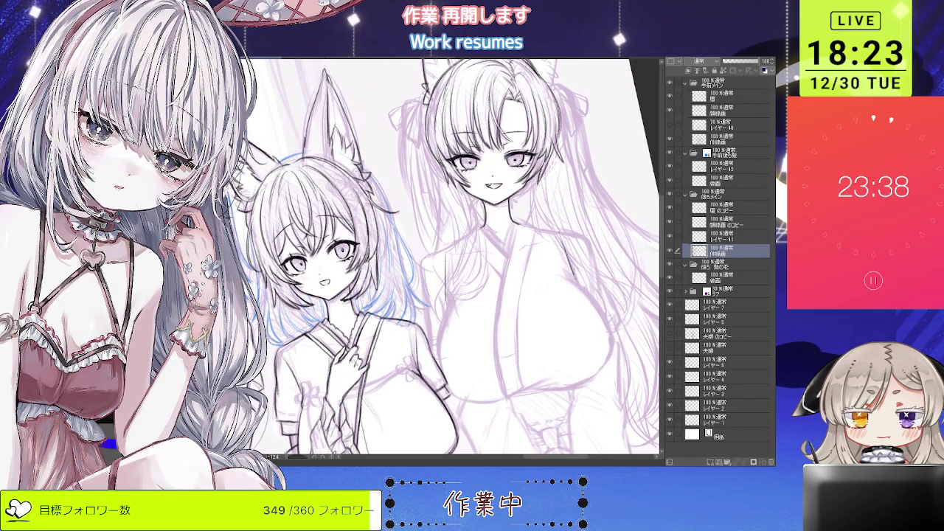
{"action": "key", "text": "asciicircum"}
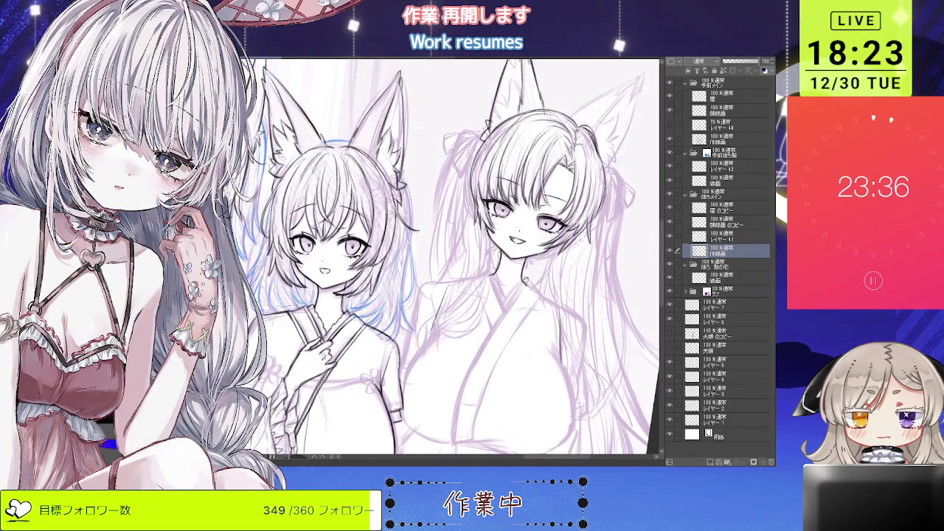
{"action": "scroll", "coordinate": [530, 285], "scroll_direction": "up", "scroll_amount": 2}
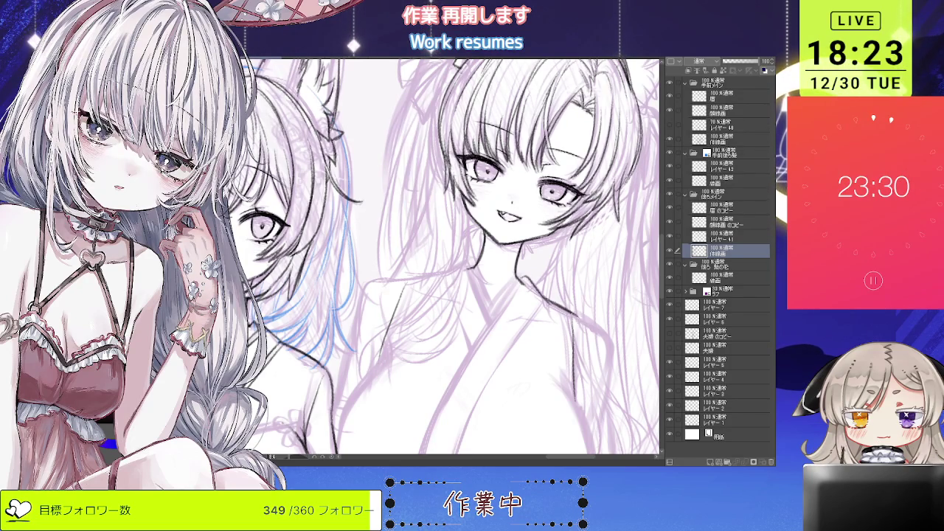
{"action": "scroll", "coordinate": [591, 315], "scroll_direction": "down", "scroll_amount": 1}
{"action": "scroll", "coordinate": [591, 316], "scroll_direction": "down", "scroll_amount": 1}
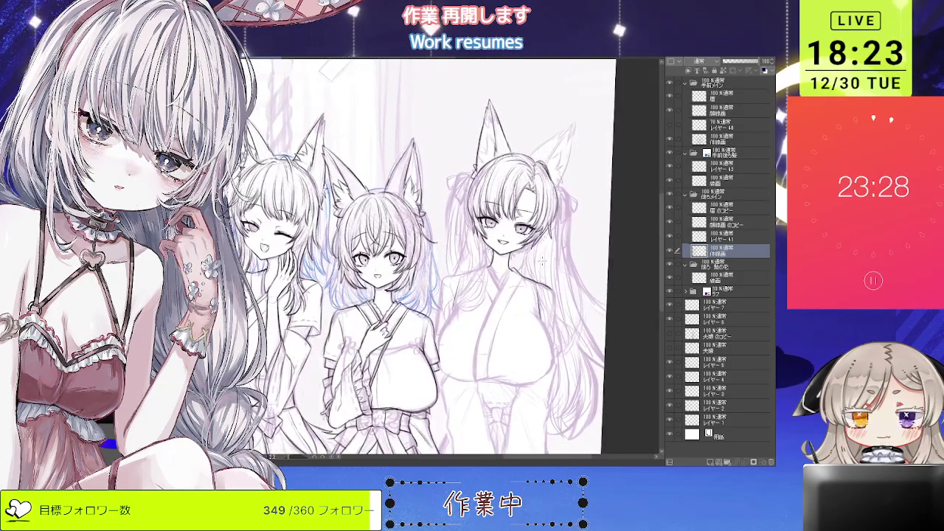
{"action": "scroll", "coordinate": [591, 316], "scroll_direction": "down", "scroll_amount": 1}
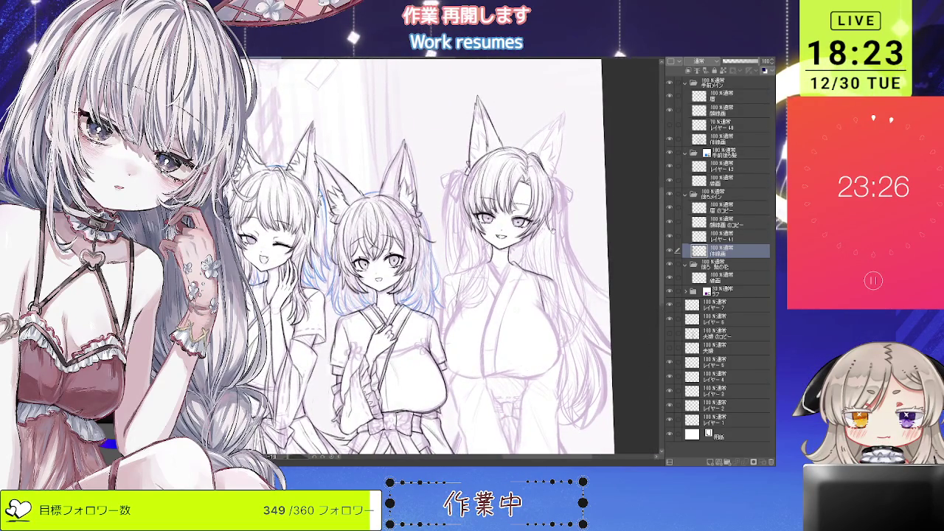
{"action": "scroll", "coordinate": [526, 104], "scroll_direction": "up", "scroll_amount": 1}
{"action": "scroll", "coordinate": [527, 104], "scroll_direction": "up", "scroll_amount": 1}
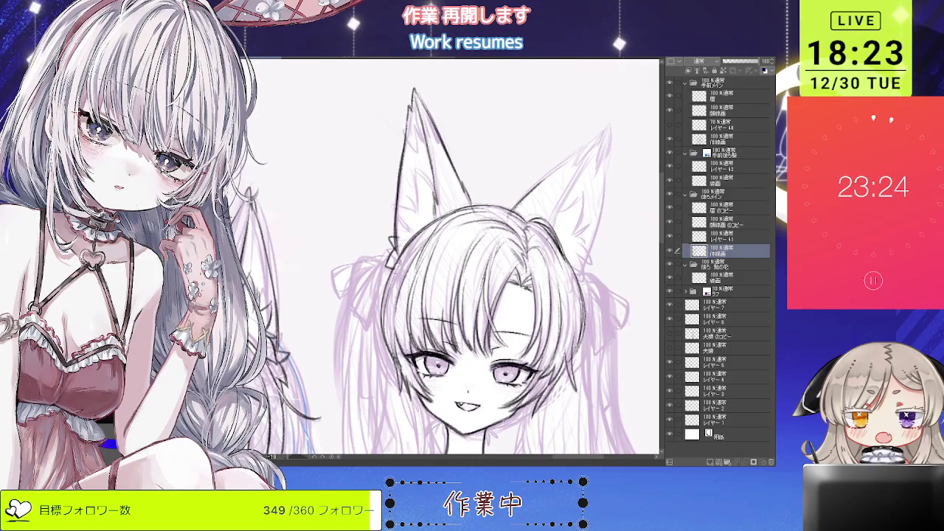
Step: Extend the right ear's outline to its tip and darken its outer edge
{"action": "mouse_move", "coordinate": [595, 139]}
{"action": "left_mouse_down"}
{"action": "mouse_move", "coordinate": [610, 127]}
{"action": "mouse_move", "coordinate": [597, 230]}
{"action": "mouse_move", "coordinate": [580, 262]}
{"action": "left_mouse_up"}
{"action": "left_click_drag", "start_coordinate": [599, 206], "coordinate": [581, 266]}
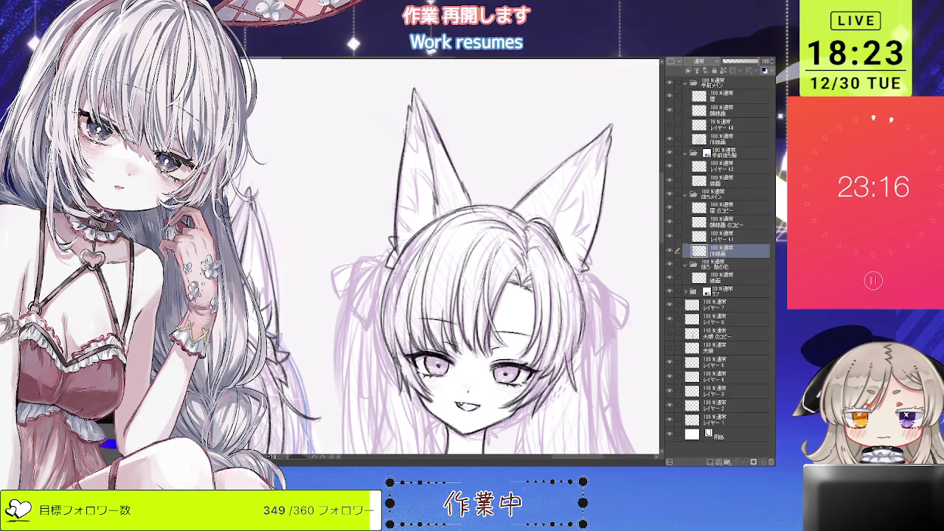
{"action": "scroll", "coordinate": [603, 236], "scroll_direction": "down", "scroll_amount": 3}
{"action": "left_click_drag", "start_coordinate": [603, 236], "coordinate": [535, 231]}
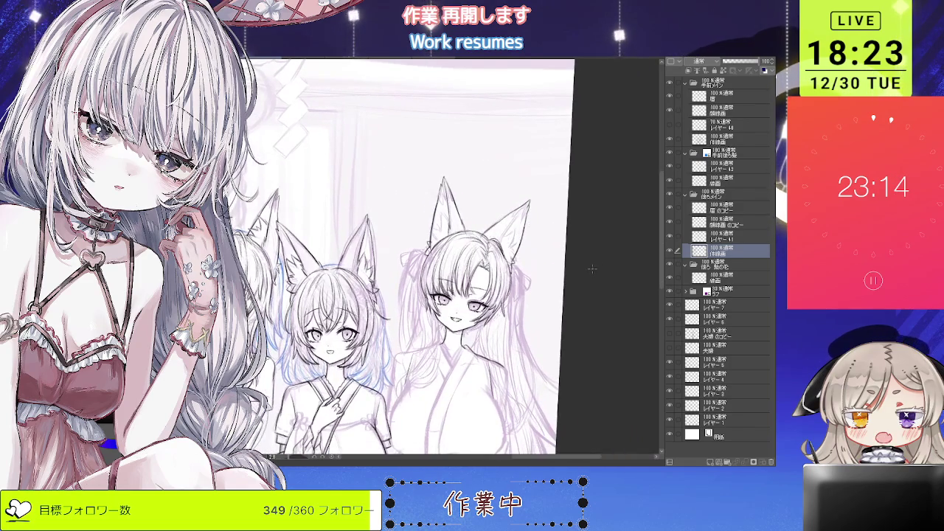
{"action": "scroll", "coordinate": [494, 219], "scroll_direction": "up", "scroll_amount": 3}
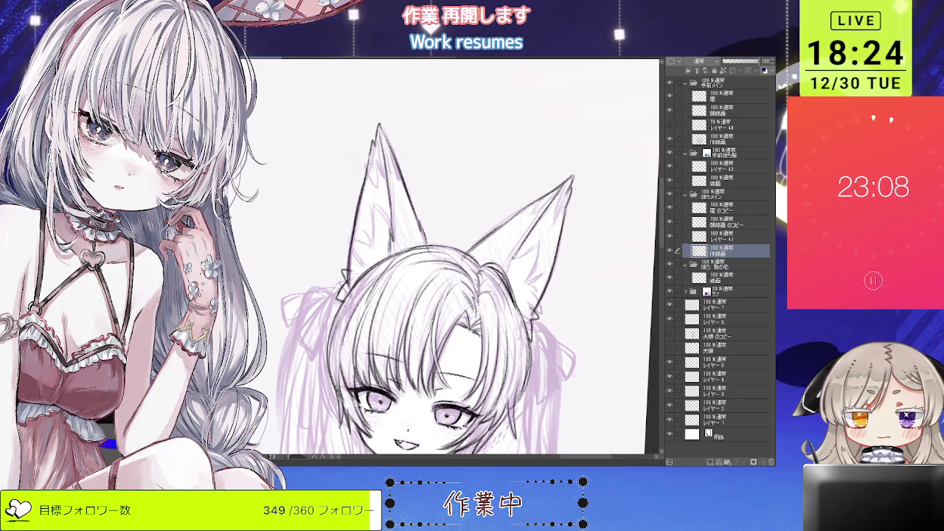
Step: Zoom in and out to review the three girls' line art before the shrine gate
{"action": "scroll", "coordinate": [517, 258], "scroll_direction": "down", "scroll_amount": 3}
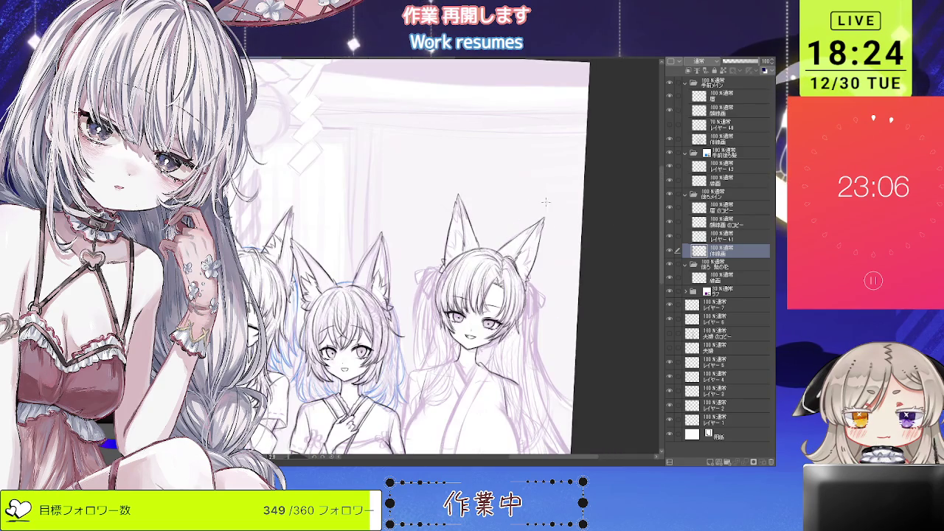
{"action": "left_click_drag", "start_coordinate": [632, 309], "coordinate": [627, 305]}
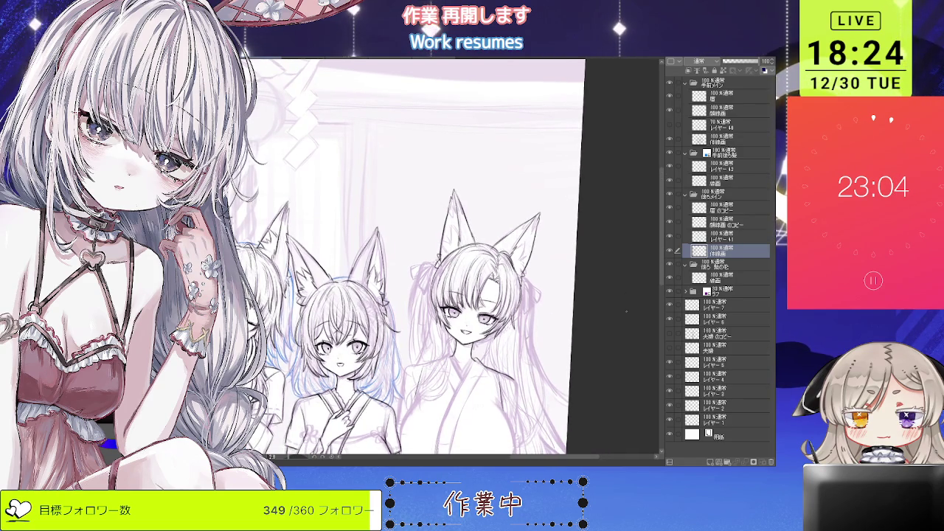
{"action": "scroll", "coordinate": [517, 260], "scroll_direction": "up", "scroll_amount": 3}
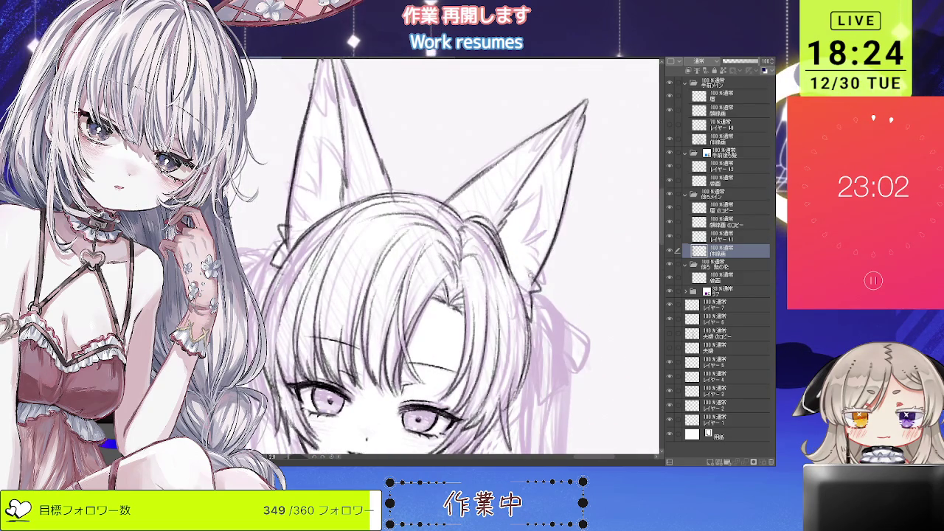
{"action": "scroll", "coordinate": [480, 258], "scroll_direction": "down", "scroll_amount": 3}
{"action": "scroll", "coordinate": [479, 259], "scroll_direction": "up", "scroll_amount": 4}
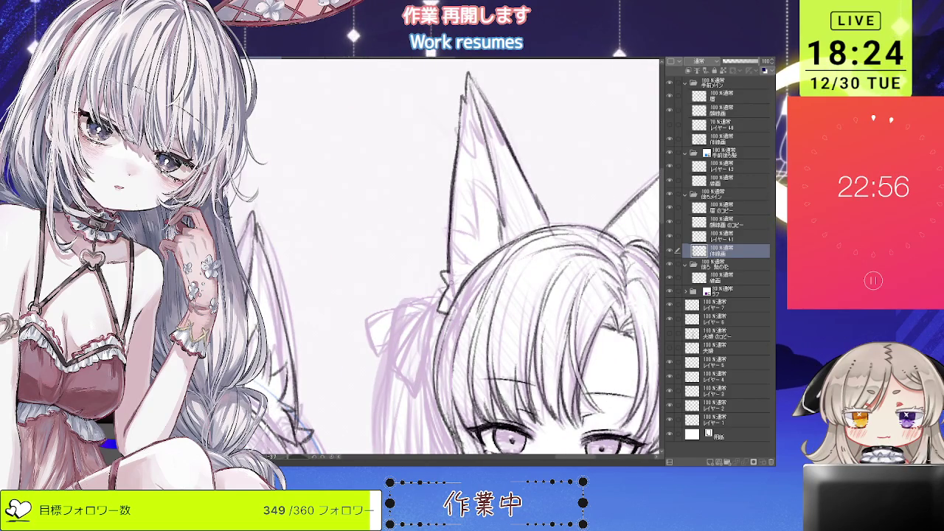
{"action": "scroll", "coordinate": [450, 259], "scroll_direction": "down", "scroll_amount": 3}
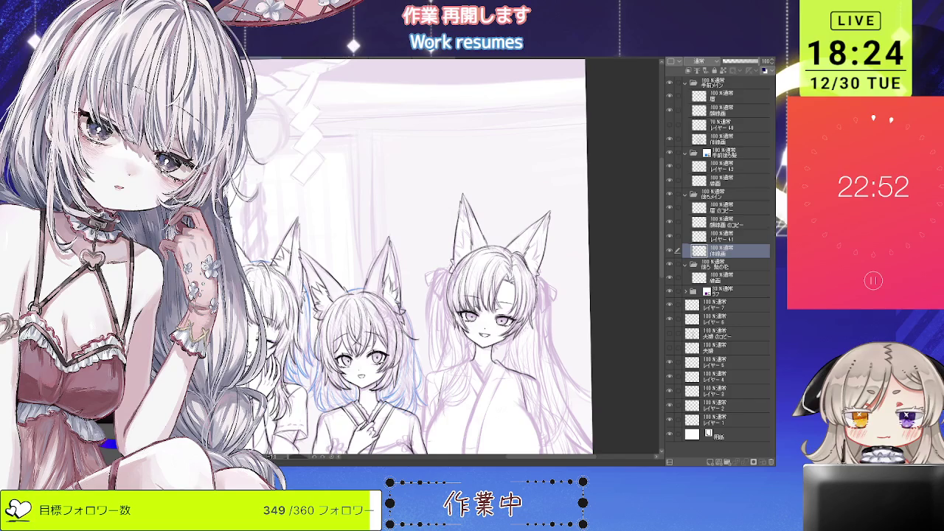
{"action": "scroll", "coordinate": [473, 246], "scroll_direction": "up", "scroll_amount": 3}
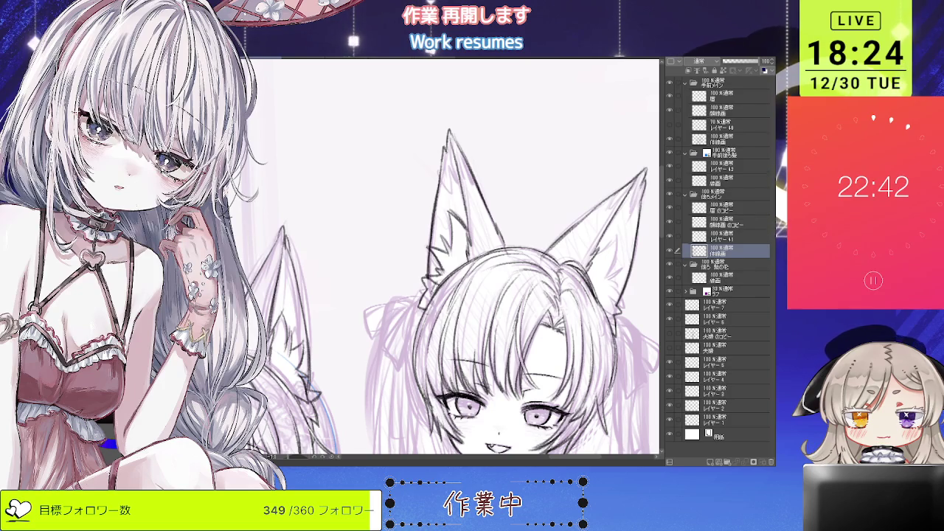
{"action": "scroll", "coordinate": [455, 258], "scroll_direction": "down", "scroll_amount": 5}
{"action": "scroll", "coordinate": [454, 258], "scroll_direction": "up", "scroll_amount": 4}
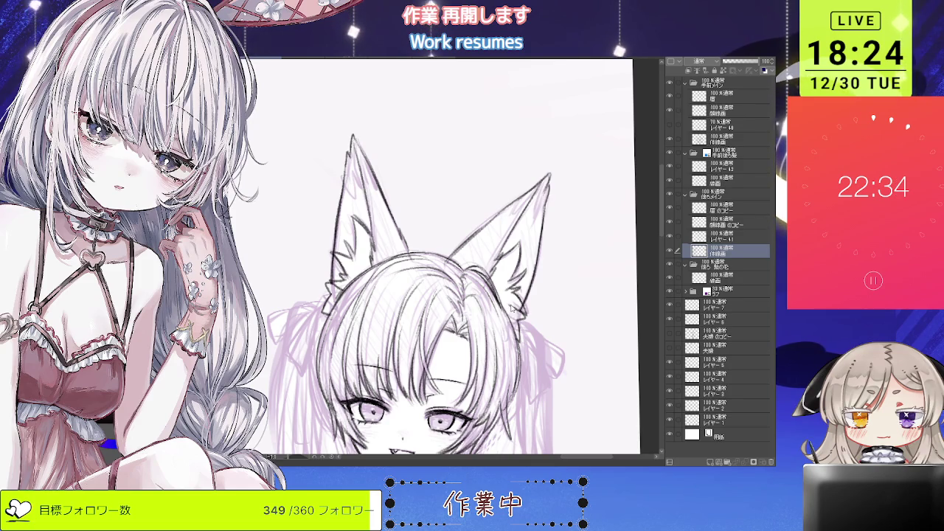
{"action": "scroll", "coordinate": [442, 258], "scroll_direction": "down", "scroll_amount": 2}
{"action": "scroll", "coordinate": [443, 259], "scroll_direction": "down", "scroll_amount": 3}
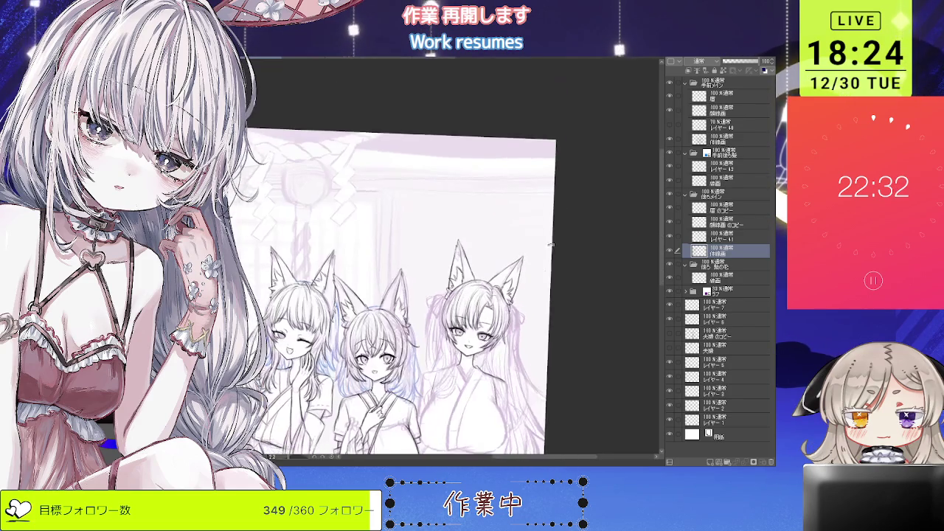
Step: Toggle the right girl's line art off and on to compare it with the sketch
{"action": "scroll", "coordinate": [538, 242], "scroll_direction": "down", "scroll_amount": 2}
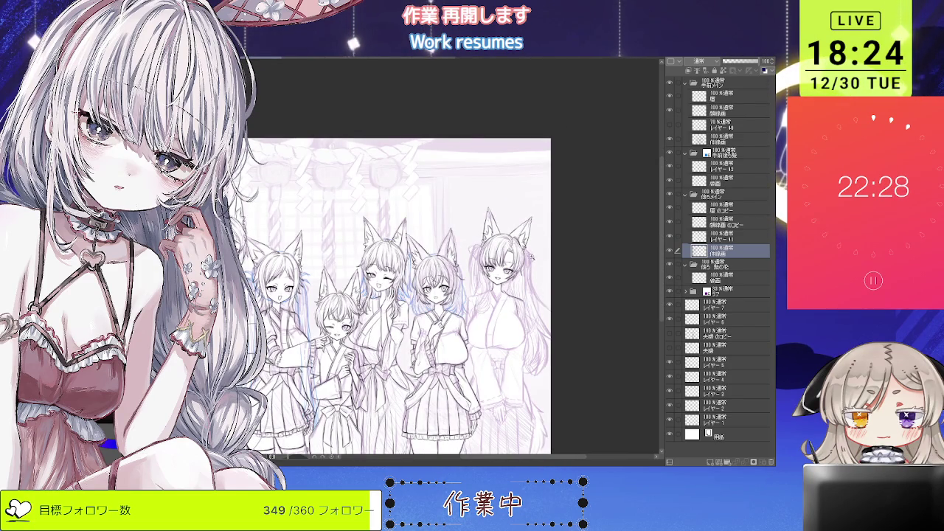
{"action": "scroll", "coordinate": [545, 256], "scroll_direction": "up", "scroll_amount": 2}
{"action": "scroll", "coordinate": [533, 293], "scroll_direction": "up", "scroll_amount": 1}
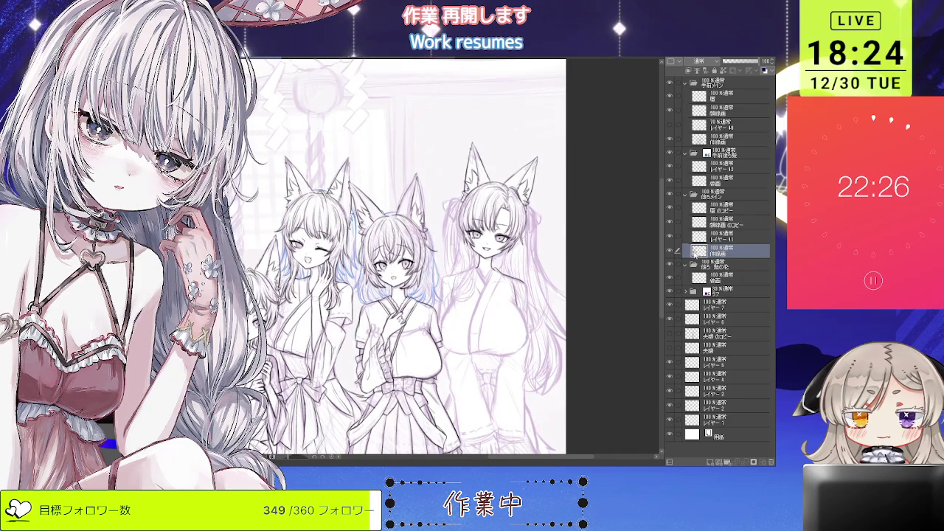
{"action": "left_click", "coordinate": [670, 251]}
{"action": "left_click", "coordinate": [670, 251]}
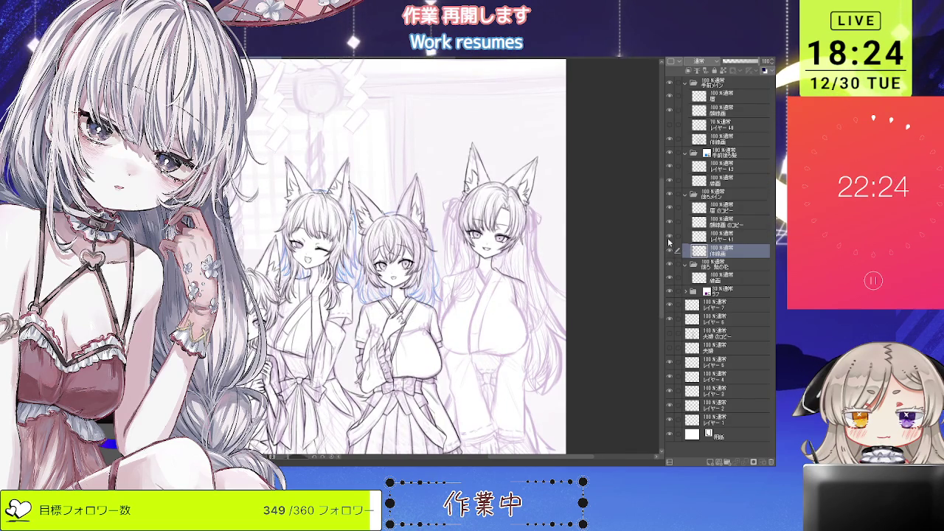
{"action": "left_click", "coordinate": [670, 251]}
{"action": "left_click", "coordinate": [670, 251]}
{"action": "scroll", "coordinate": [474, 271], "scroll_direction": "up", "scroll_amount": 1}
{"action": "scroll", "coordinate": [475, 271], "scroll_direction": "up", "scroll_amount": 2}
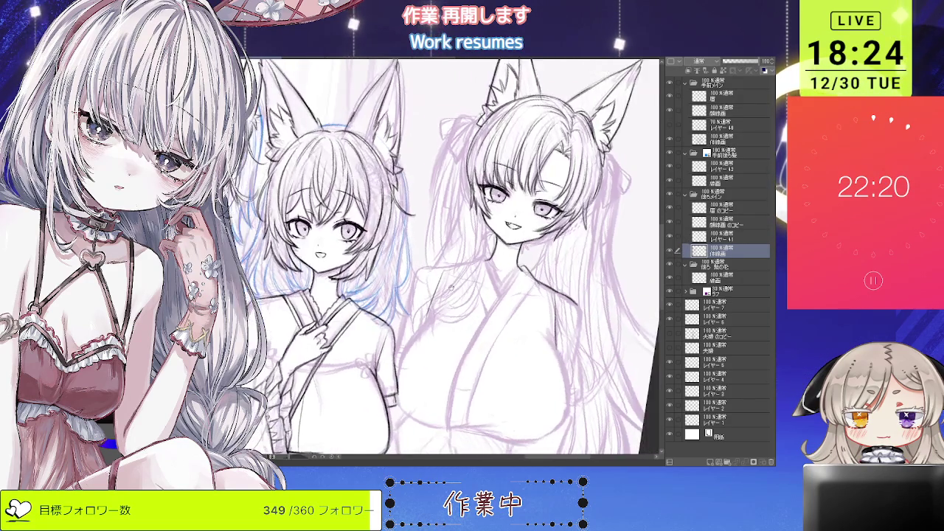
{"action": "scroll", "coordinate": [475, 270], "scroll_direction": "up", "scroll_amount": 2}
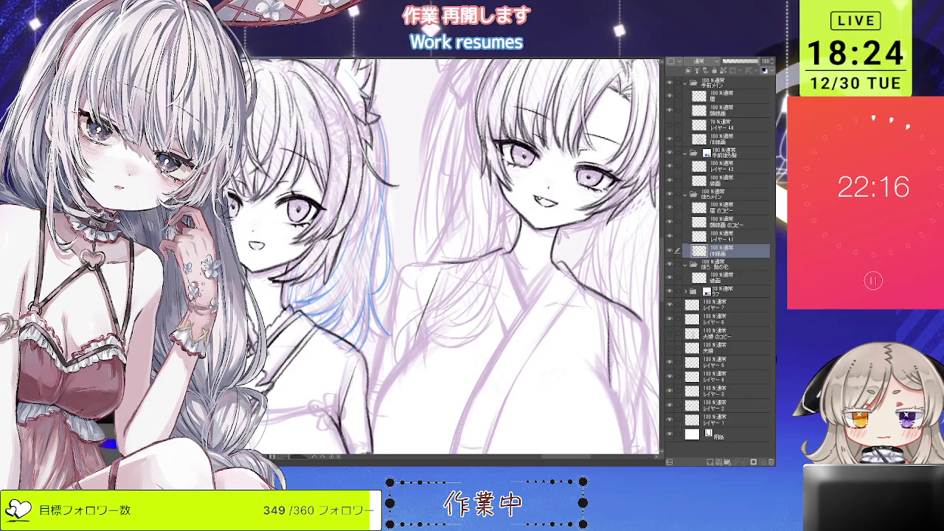
Step: Ink the diagonal kimono collar line and a short stroke along the collar
{"action": "left_click_drag", "start_coordinate": [475, 264], "coordinate": [504, 335]}
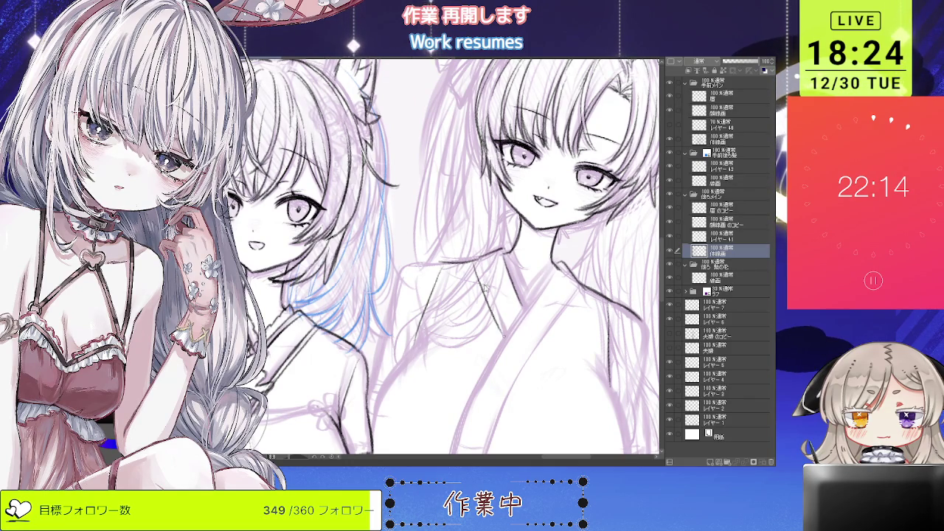
{"action": "scroll", "coordinate": [494, 315], "scroll_direction": "down", "scroll_amount": 3}
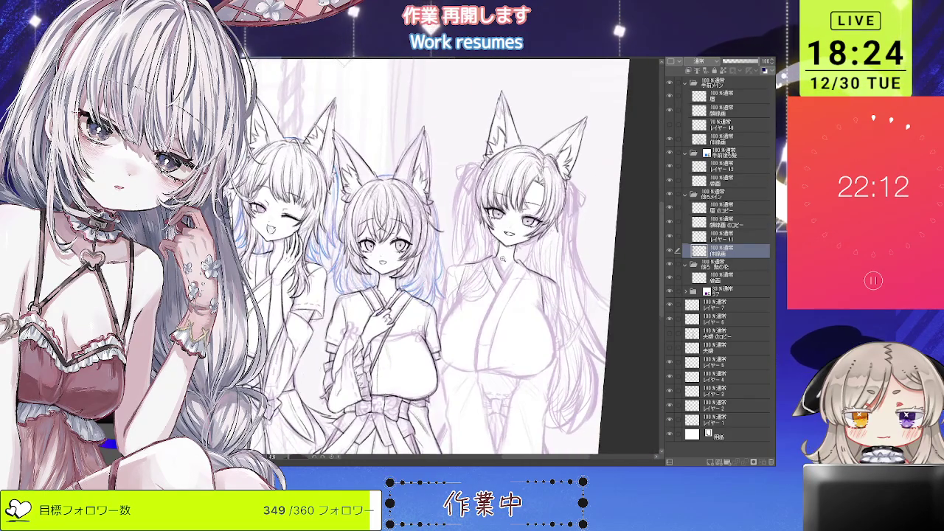
{"action": "scroll", "coordinate": [502, 272], "scroll_direction": "up", "scroll_amount": 2}
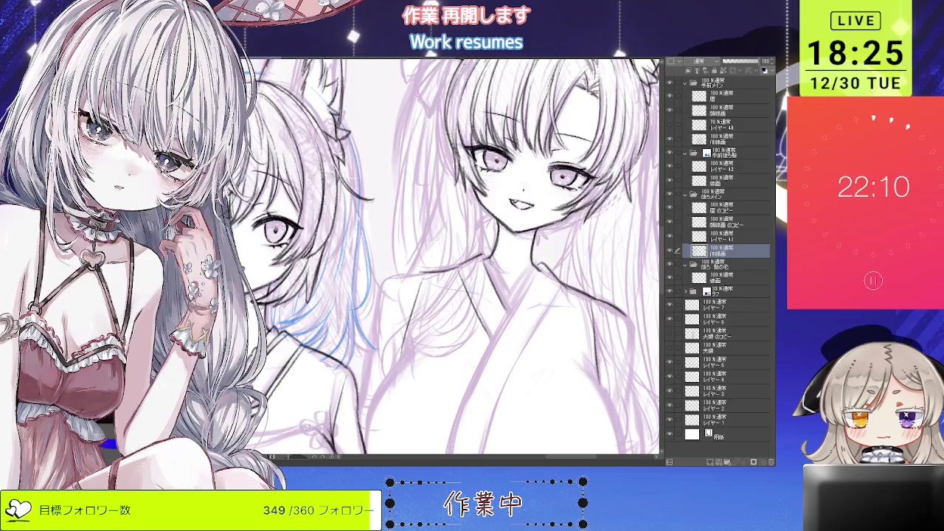
{"action": "scroll", "coordinate": [503, 256], "scroll_direction": "down", "scroll_amount": 1}
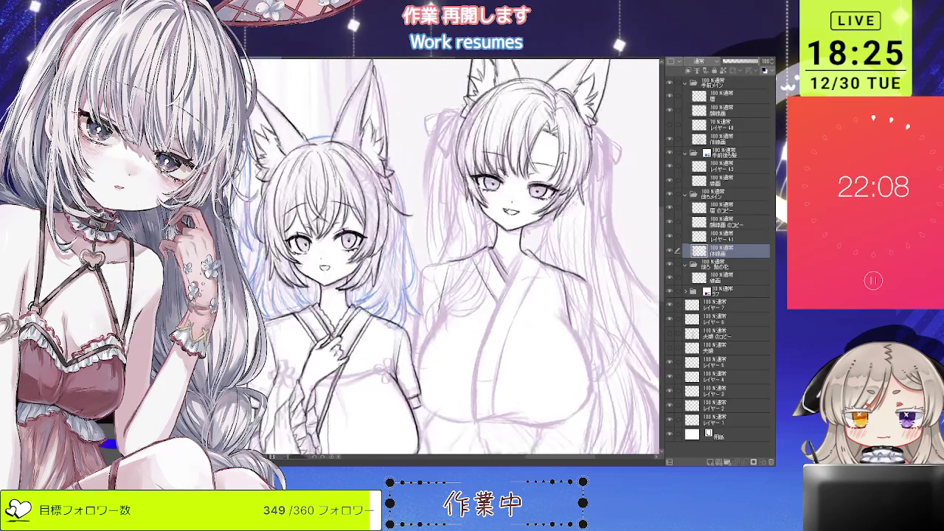
{"action": "scroll", "coordinate": [472, 299], "scroll_direction": "up", "scroll_amount": 1}
{"action": "scroll", "coordinate": [472, 300], "scroll_direction": "up", "scroll_amount": 1}
{"action": "scroll", "coordinate": [472, 300], "scroll_direction": "up", "scroll_amount": 1}
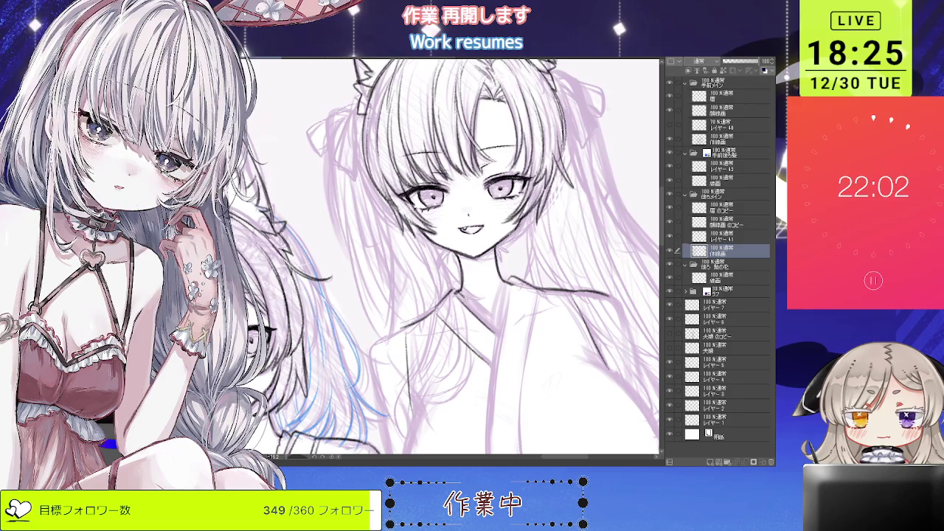
{"action": "left_click_drag", "start_coordinate": [481, 314], "coordinate": [527, 293]}
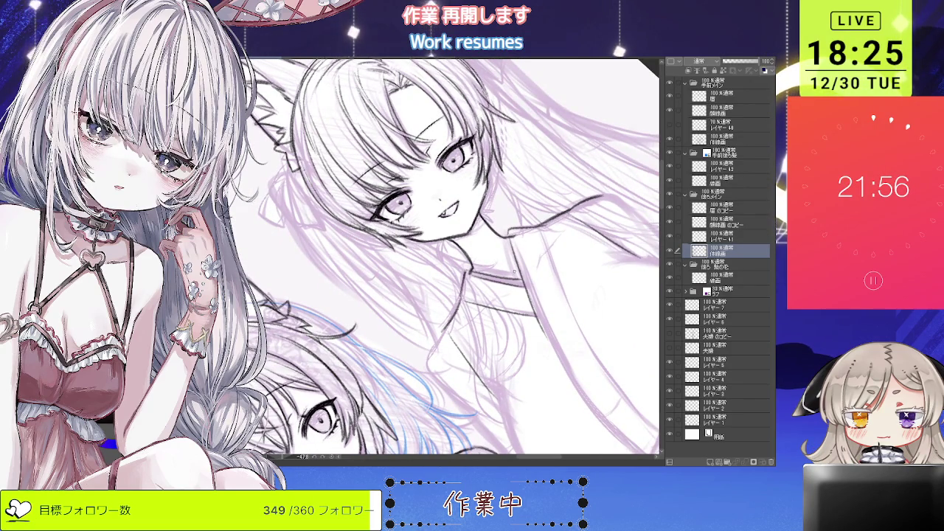
{"action": "left_click_drag", "start_coordinate": [498, 277], "coordinate": [520, 283]}
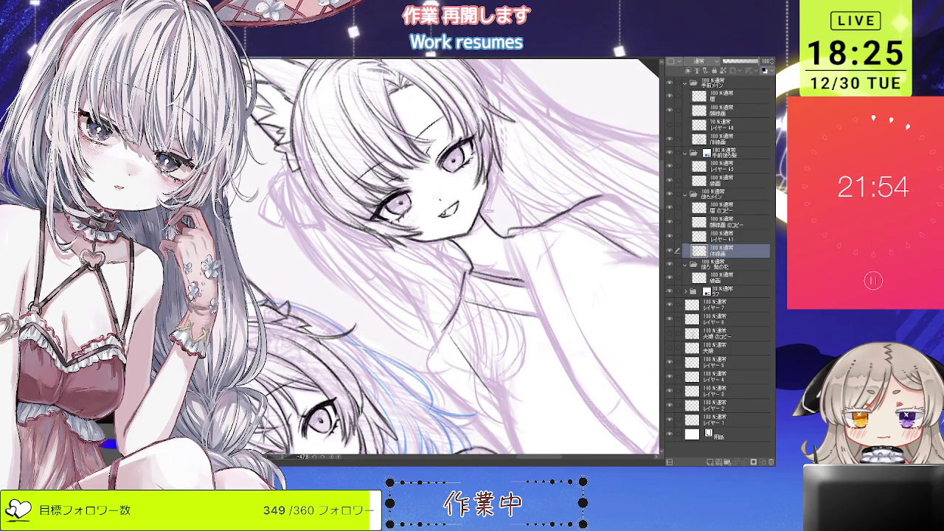
Step: Ink the long diagonal line down the right girl's kimono front
{"action": "left_click_drag", "start_coordinate": [524, 199], "coordinate": [479, 222]}
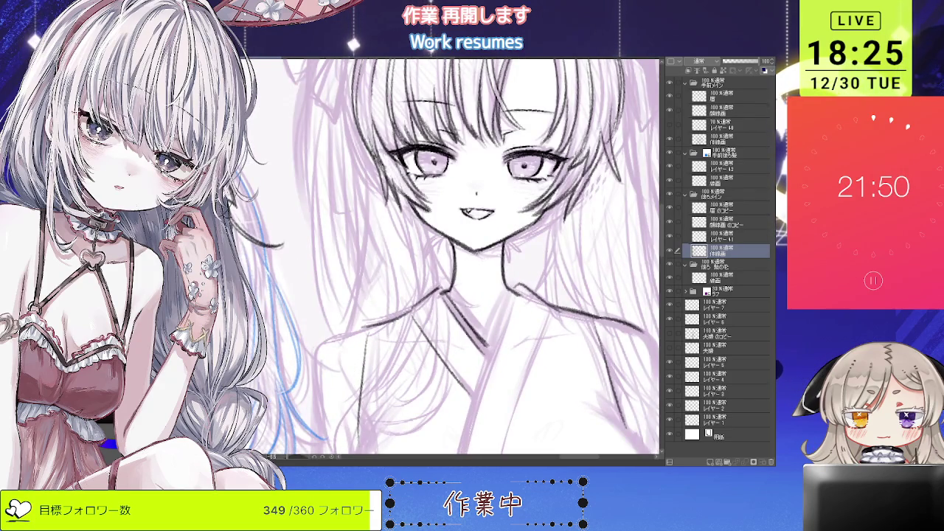
{"action": "scroll", "coordinate": [495, 251], "scroll_direction": "down", "scroll_amount": 2}
{"action": "left_click_drag", "start_coordinate": [496, 251], "coordinate": [496, 251]}
{"action": "scroll", "coordinate": [496, 251], "scroll_direction": "up", "scroll_amount": 2}
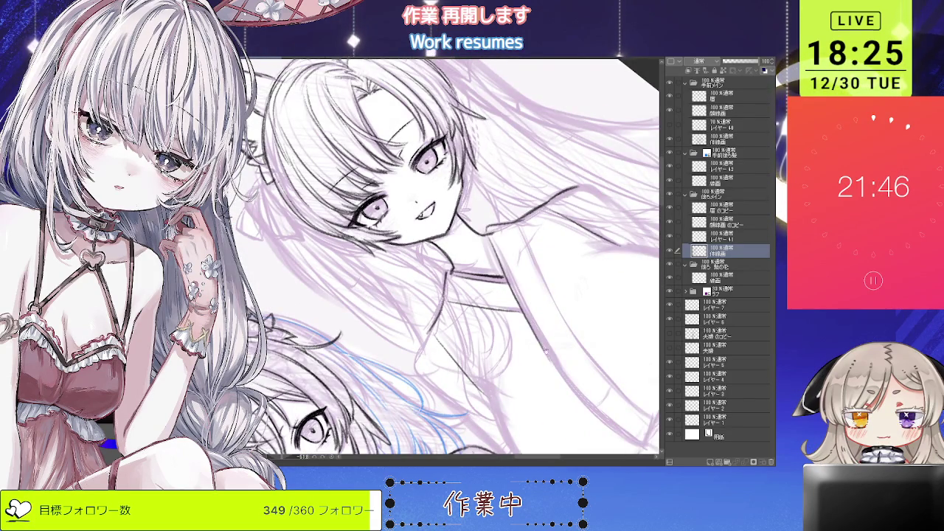
{"action": "left_click_drag", "start_coordinate": [550, 358], "coordinate": [517, 293]}
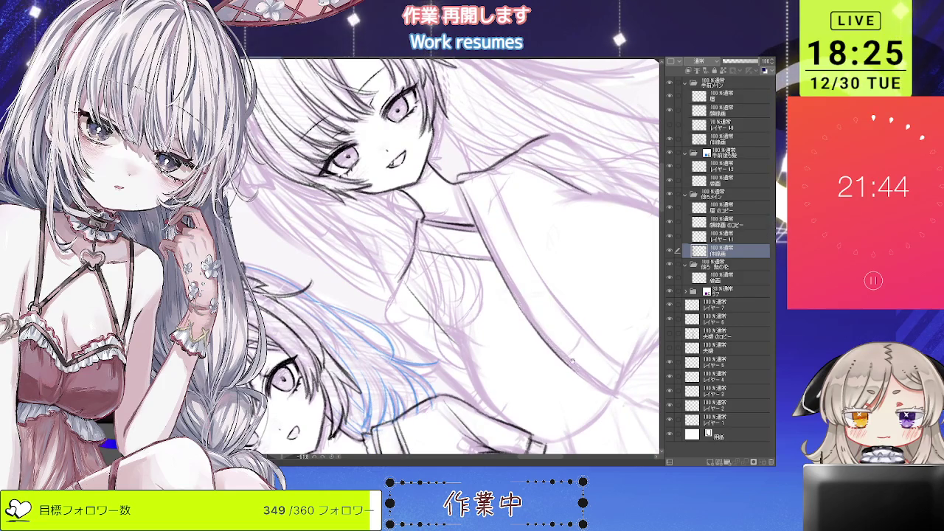
{"action": "key", "text": "asciicircum"}
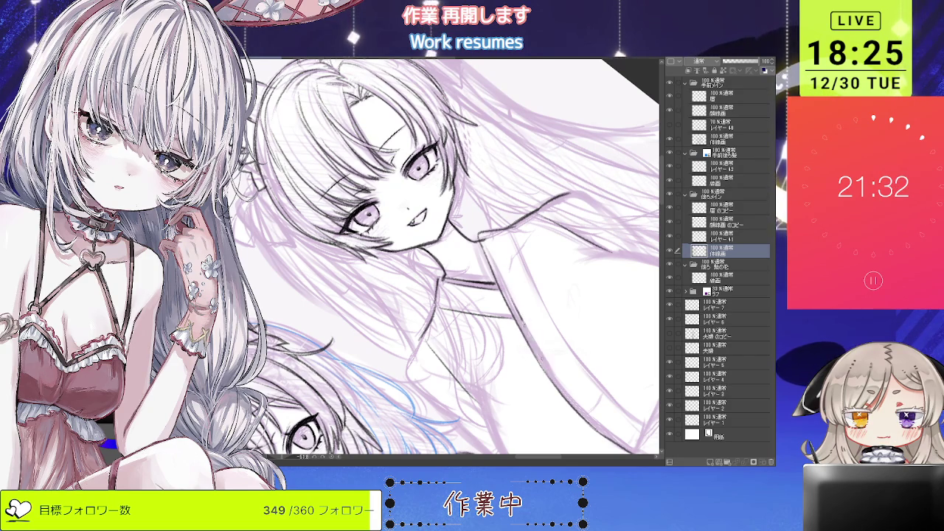
{"action": "scroll", "coordinate": [545, 362], "scroll_direction": "up", "scroll_amount": 2}
{"action": "scroll", "coordinate": [522, 329], "scroll_direction": "up", "scroll_amount": 1}
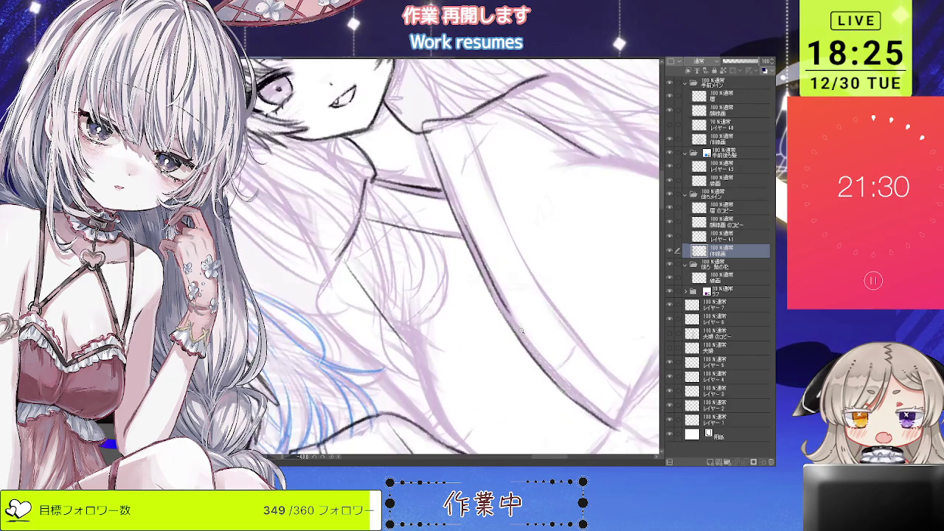
{"action": "left_click_drag", "start_coordinate": [498, 292], "coordinate": [568, 385]}
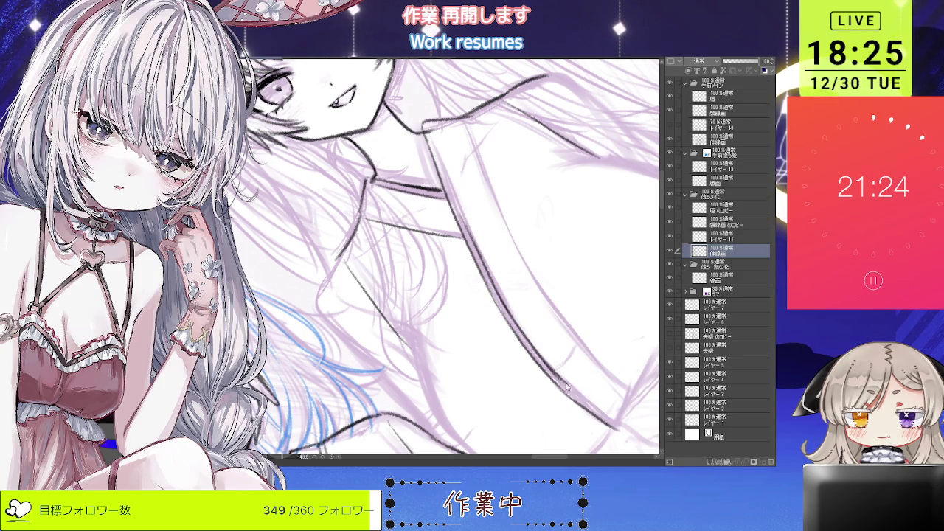
Step: Ink the right girl's shoulder line, redrawing the shaky first attempt, then reset rotation
{"action": "left_click_drag", "start_coordinate": [516, 221], "coordinate": [549, 354]}
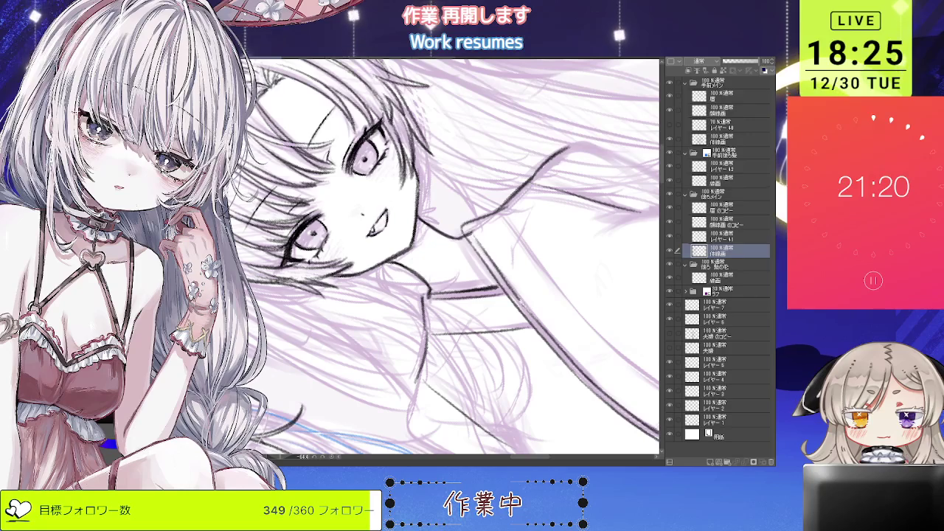
{"action": "left_click_drag", "start_coordinate": [469, 235], "coordinate": [504, 280]}
{"action": "key", "text": "ctrl+z"}
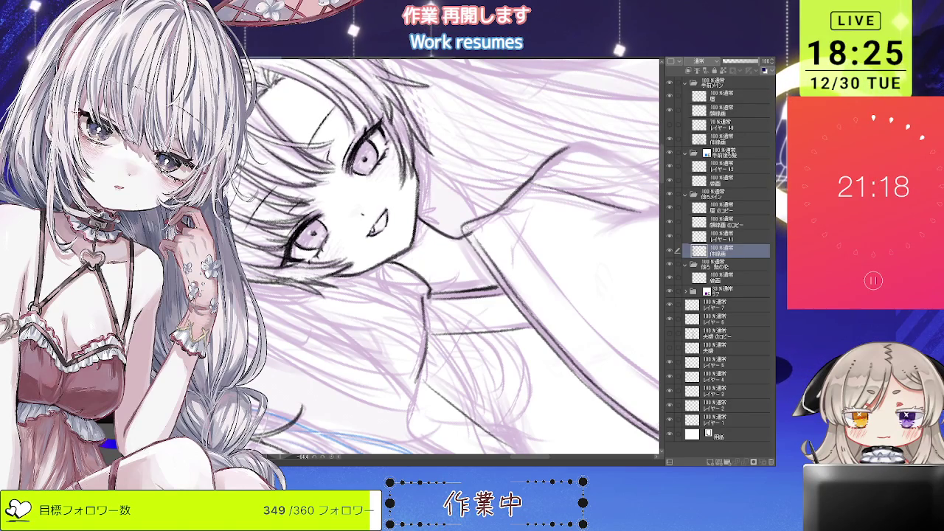
{"action": "left_click_drag", "start_coordinate": [471, 233], "coordinate": [500, 272]}
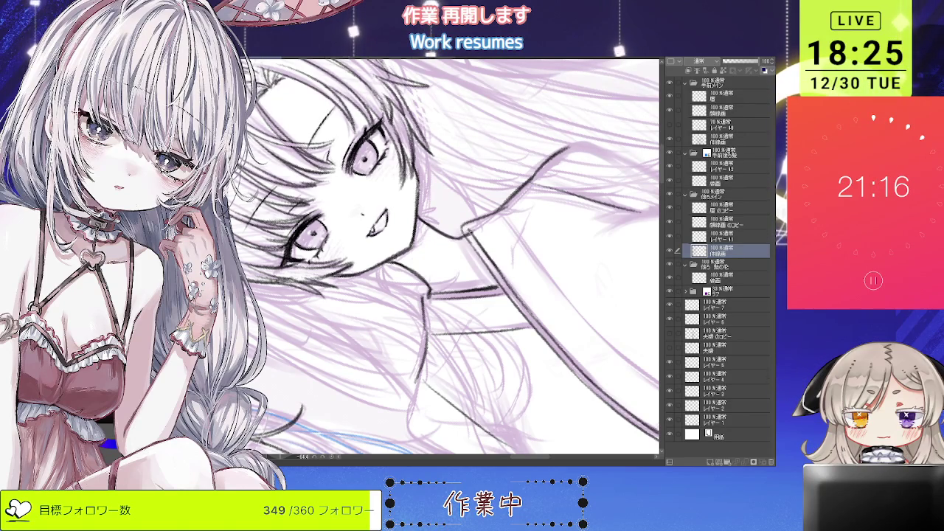
{"action": "key", "text": "ctrl+@"}
Step: Redraw the collar stroke down the kimono front with the view rotated about 40°
{"action": "scroll", "coordinate": [477, 275], "scroll_direction": "up", "scroll_amount": 3}
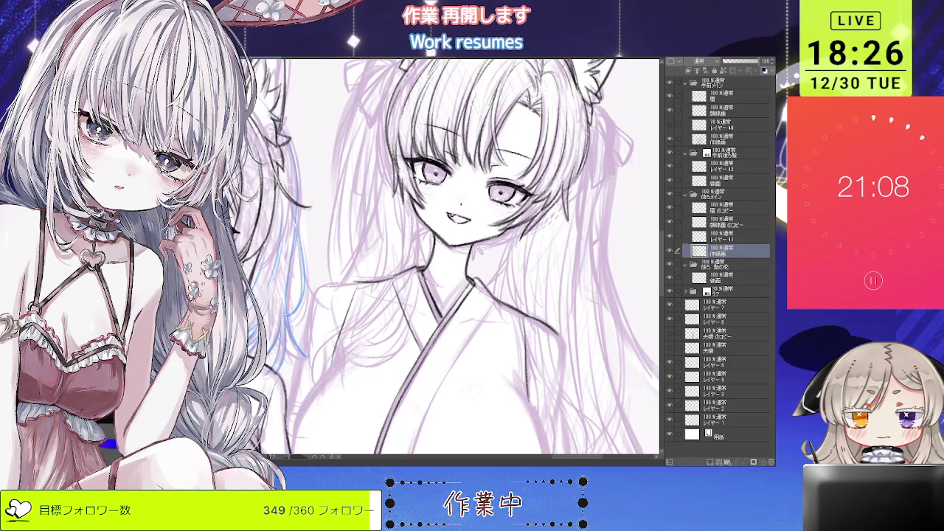
{"action": "key", "text": "ctrl+minus"}
{"action": "key", "text": "ctrl+plus"}
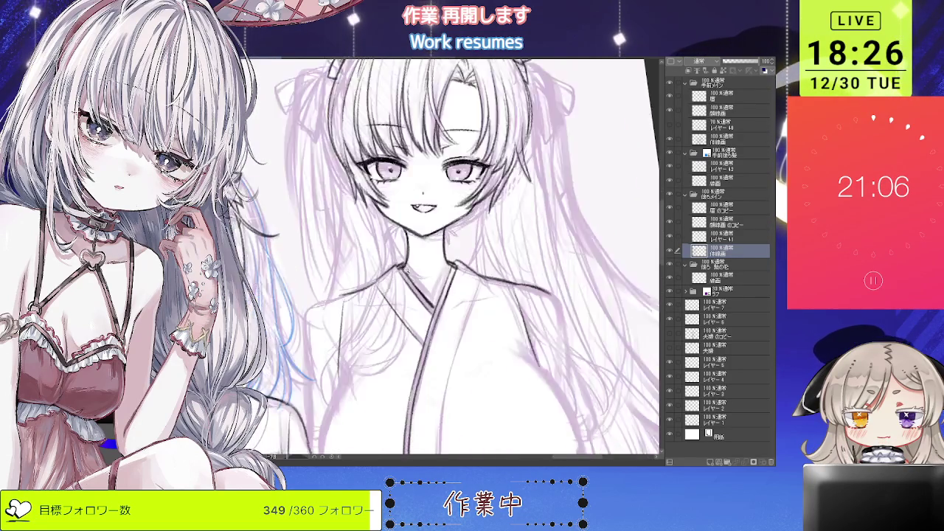
{"action": "key", "text": "ctrl+plus"}
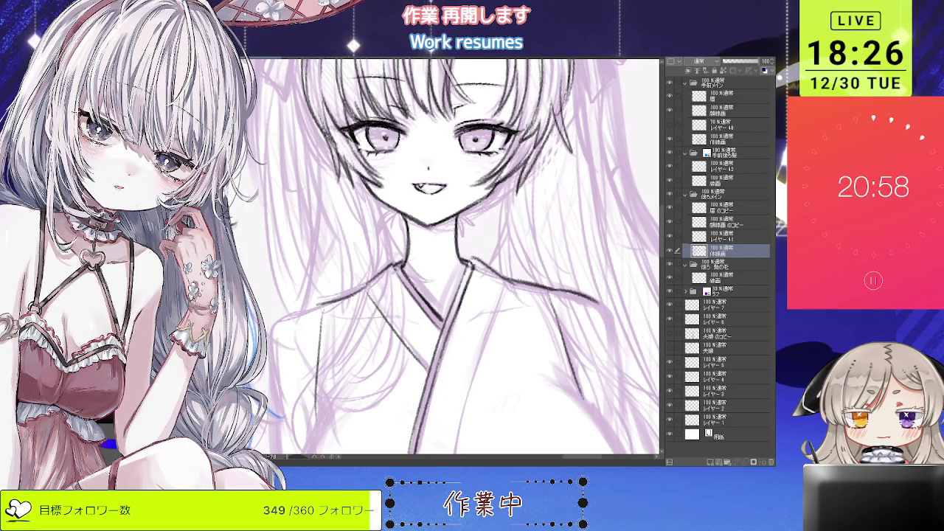
{"action": "left_click_drag", "start_coordinate": [468, 256], "coordinate": [515, 279]}
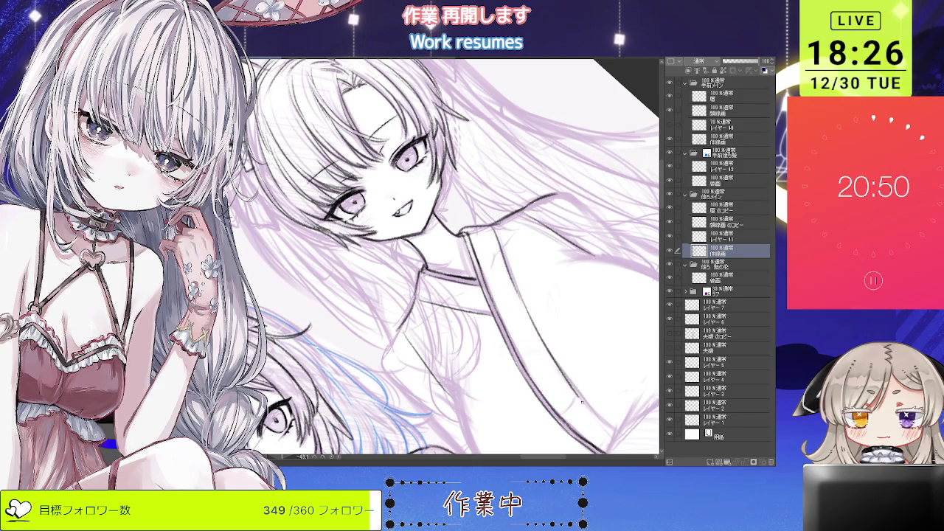
{"action": "left_click_drag", "start_coordinate": [564, 376], "coordinate": [559, 361]}
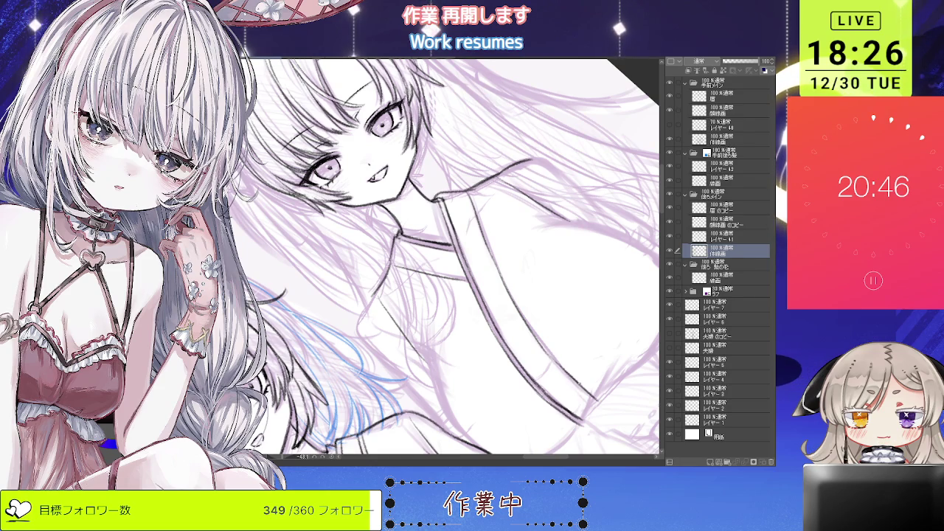
{"action": "left_click_drag", "start_coordinate": [568, 372], "coordinate": [457, 405]}
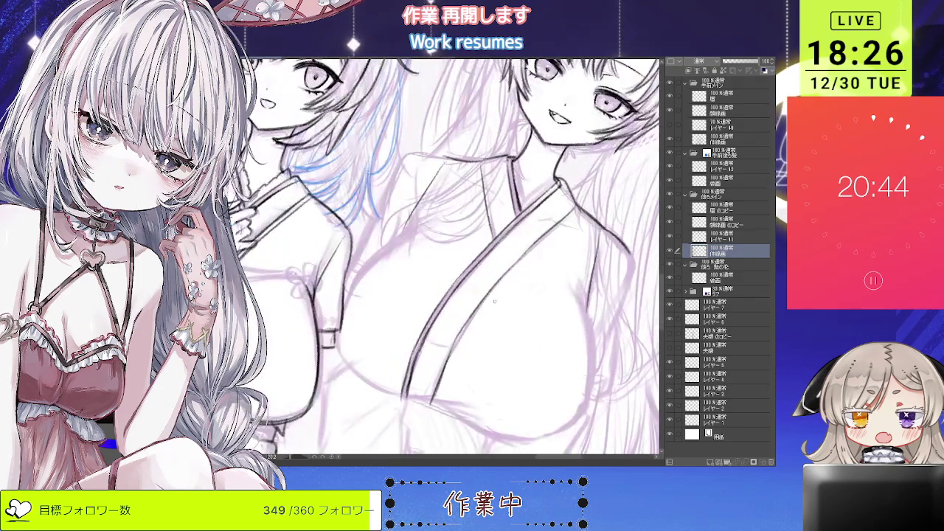
{"action": "key", "text": "ctrl+z"}
{"action": "left_click_drag", "start_coordinate": [495, 284], "coordinate": [453, 398]}
{"action": "scroll", "coordinate": [483, 298], "scroll_direction": "down", "scroll_amount": 3}
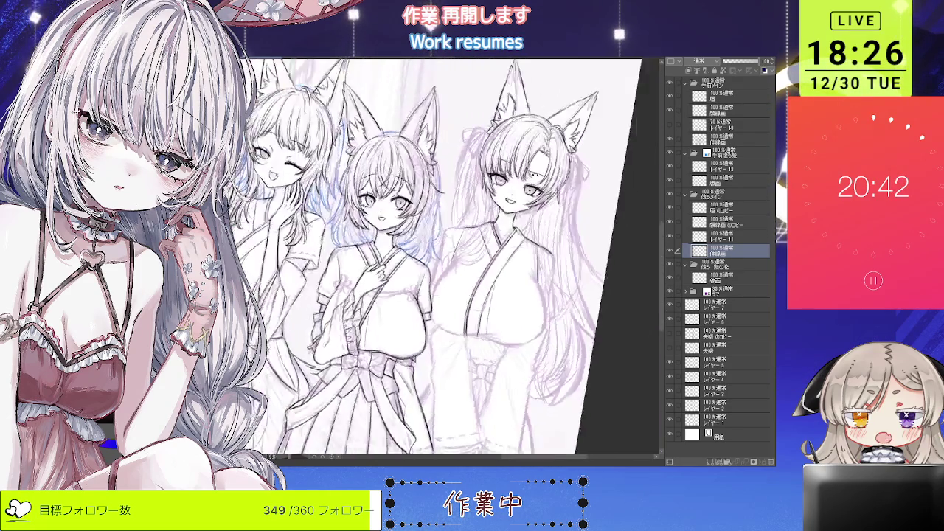
{"action": "scroll", "coordinate": [484, 298], "scroll_direction": "up", "scroll_amount": 2}
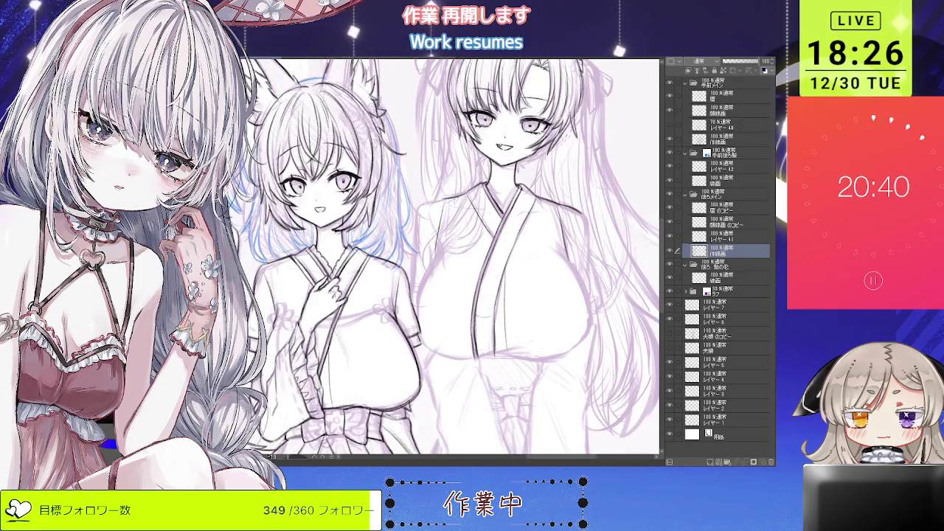
{"action": "scroll", "coordinate": [486, 305], "scroll_direction": "down", "scroll_amount": 3}
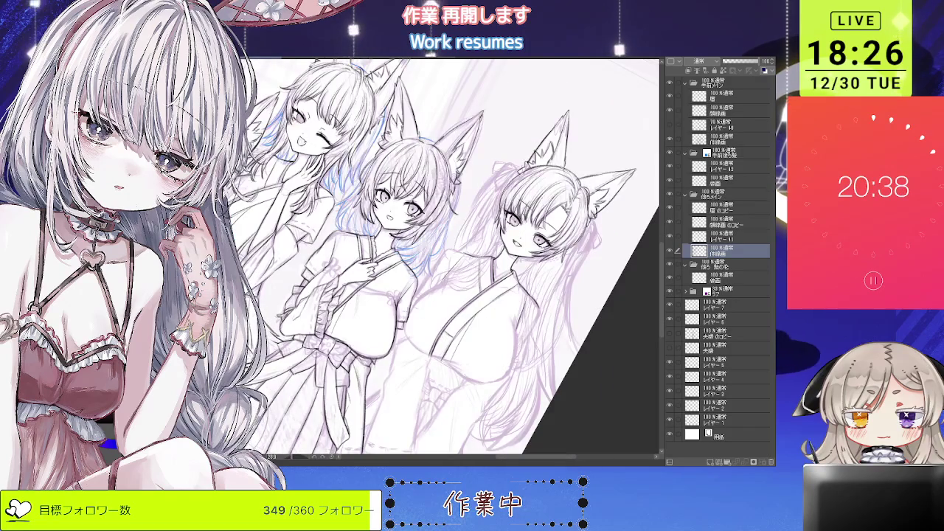
{"action": "scroll", "coordinate": [486, 305], "scroll_direction": "up", "scroll_amount": 1}
{"action": "scroll", "coordinate": [443, 258], "scroll_direction": "up", "scroll_amount": 1}
{"action": "scroll", "coordinate": [443, 258], "scroll_direction": "up", "scroll_amount": 2}
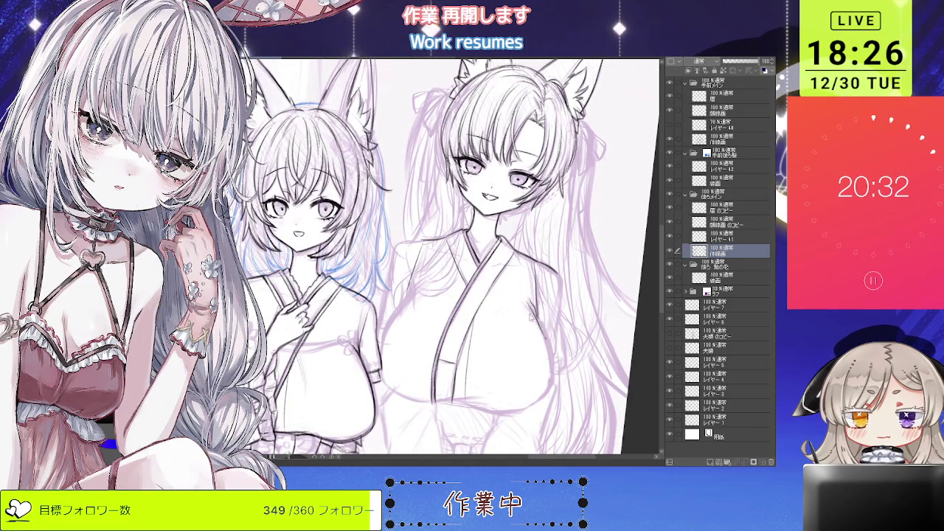
{"action": "key", "text": "-"}
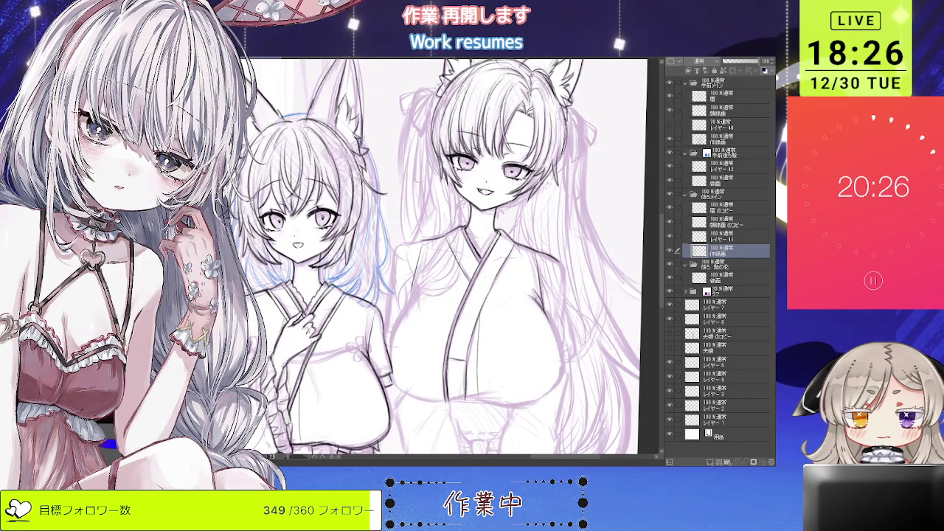
{"action": "key", "text": "ctrl+minus"}
{"action": "key", "text": "ctrl+minus"}
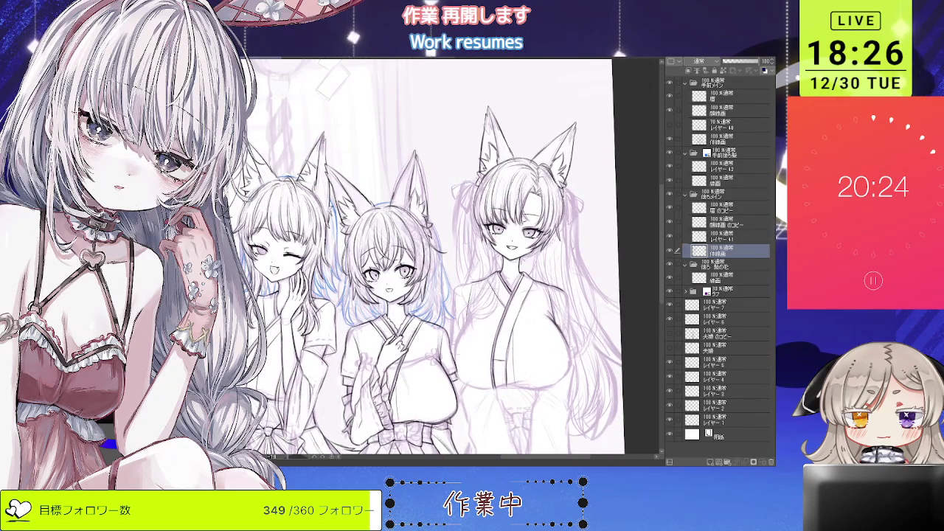
{"action": "key", "text": "h"}
{"action": "key", "text": "ctrl+plus"}
{"action": "key", "text": "ctrl+plus"}
{"action": "scroll", "coordinate": [491, 312], "scroll_direction": "up", "scroll_amount": 2}
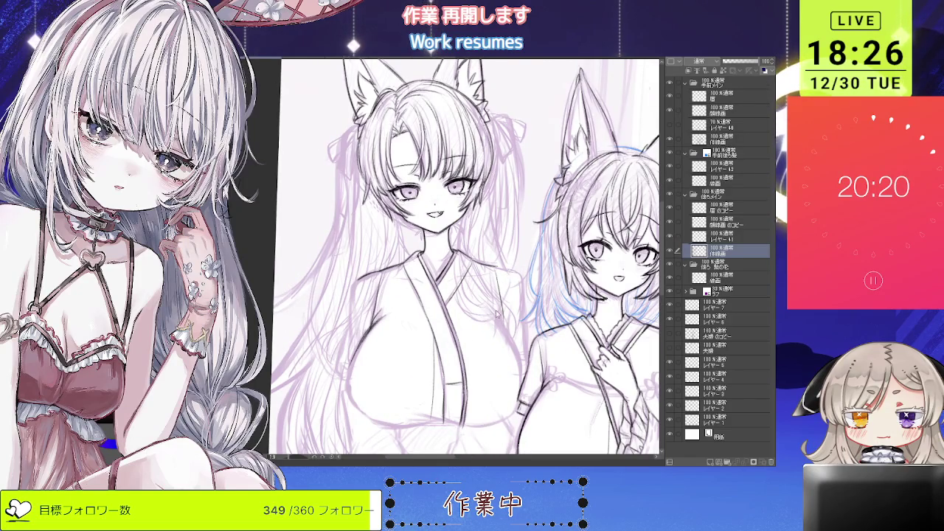
{"action": "key", "text": "minus"}
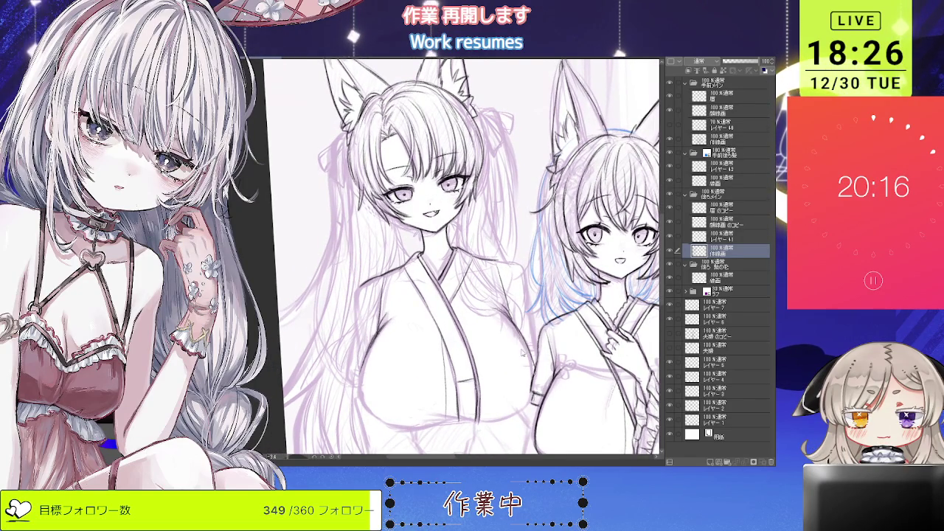
{"action": "scroll", "coordinate": [463, 258], "scroll_direction": "down", "scroll_amount": 2}
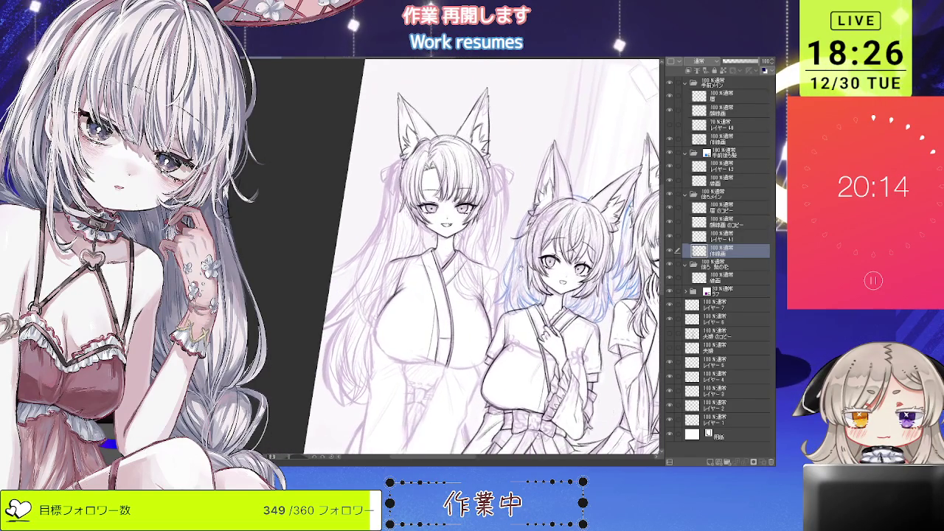
{"action": "key", "text": "h"}
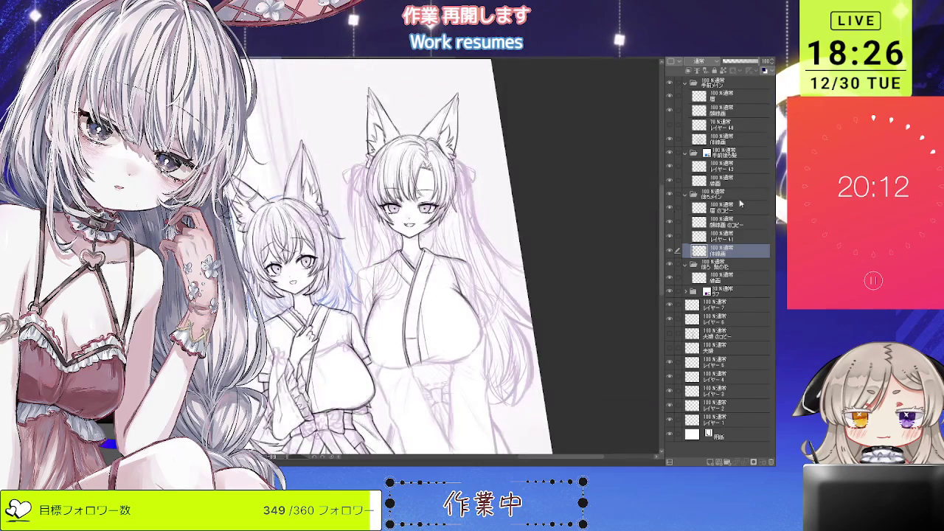
{"action": "key", "text": "minus"}
{"action": "key", "text": "minus"}
{"action": "scroll", "coordinate": [436, 318], "scroll_direction": "up", "scroll_amount": 2}
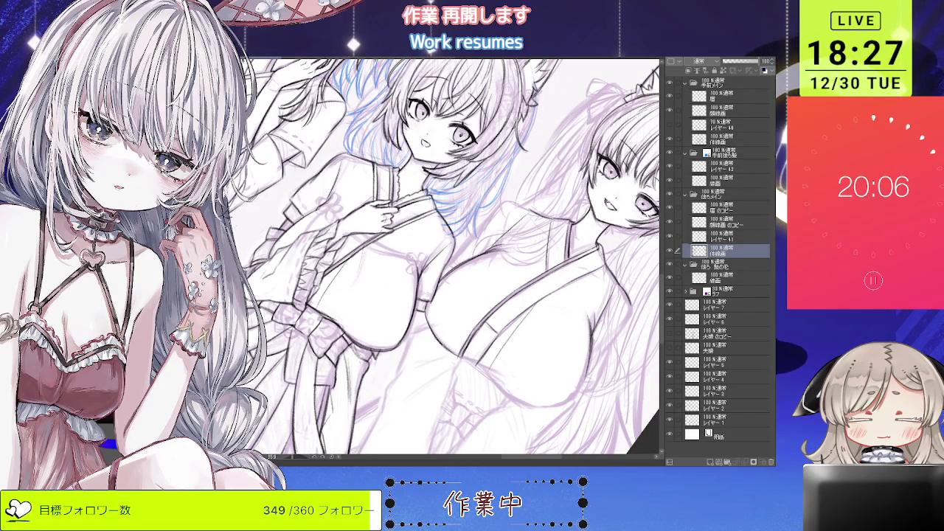
{"action": "key", "text": "asciicircum"}
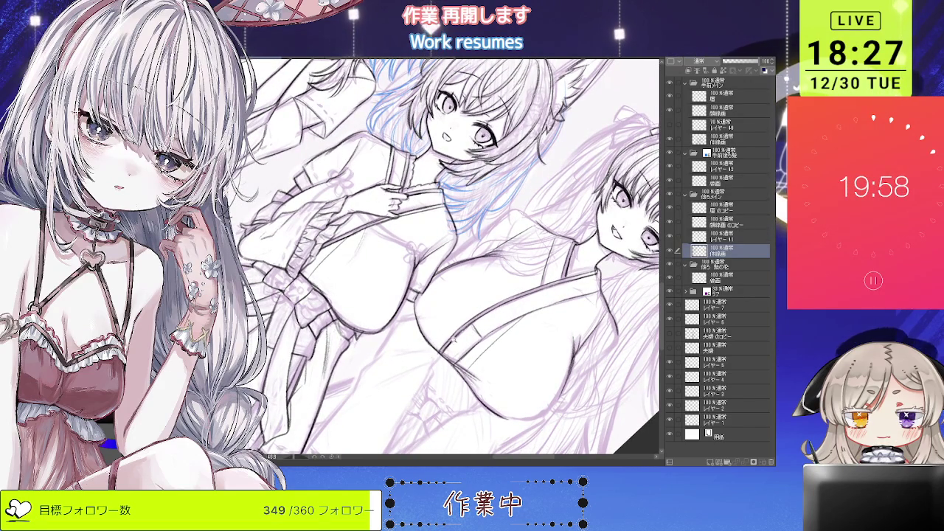
Step: Sketch blue pencil strokes beside the fox-eared girl's hair
{"action": "scroll", "coordinate": [530, 244], "scroll_direction": "down", "scroll_amount": 5}
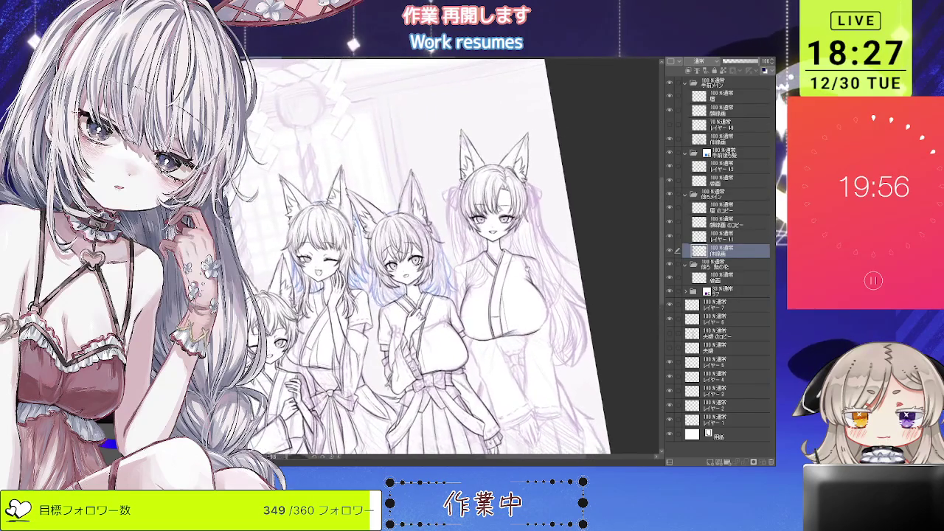
{"action": "scroll", "coordinate": [530, 245], "scroll_direction": "up", "scroll_amount": 5}
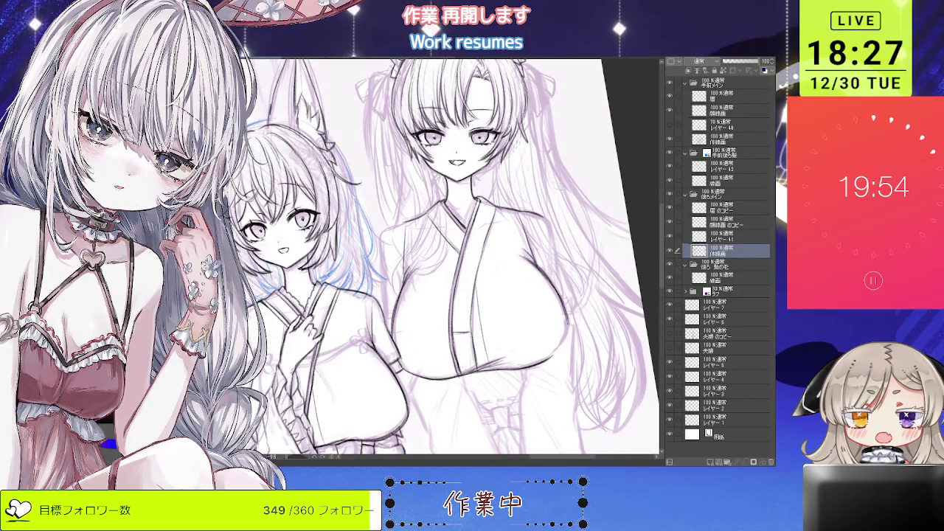
{"action": "scroll", "coordinate": [443, 258], "scroll_direction": "down", "scroll_amount": 5}
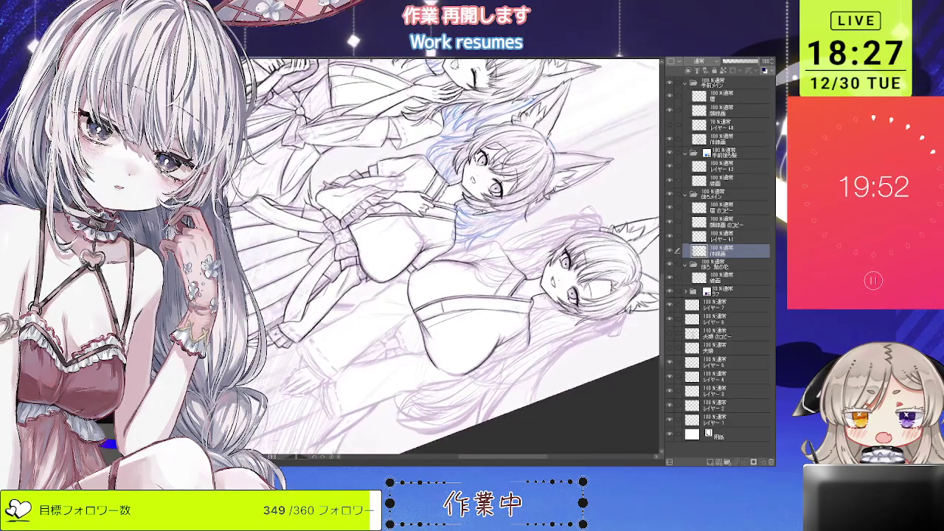
{"action": "scroll", "coordinate": [443, 310], "scroll_direction": "up", "scroll_amount": 5}
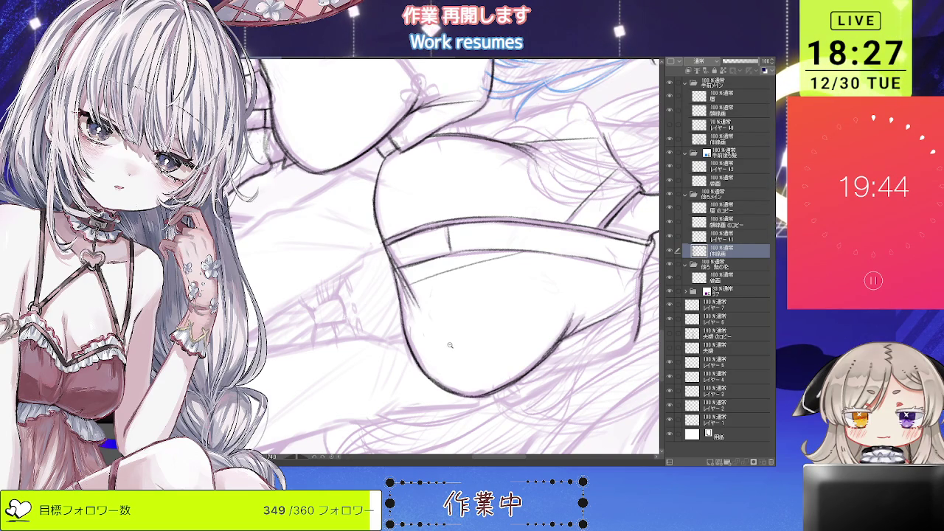
{"action": "scroll", "coordinate": [450, 346], "scroll_direction": "down", "scroll_amount": 5}
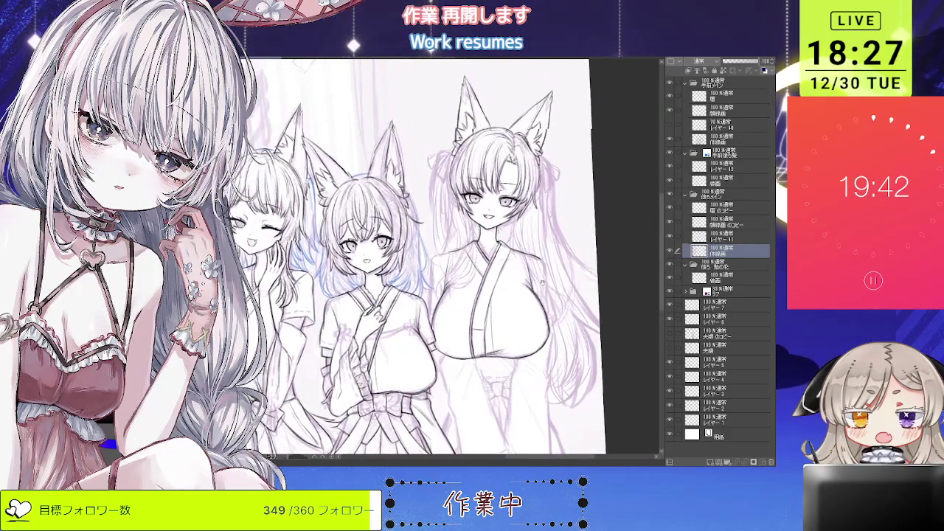
{"action": "scroll", "coordinate": [539, 278], "scroll_direction": "up", "scroll_amount": 2}
{"action": "scroll", "coordinate": [480, 277], "scroll_direction": "up", "scroll_amount": 2}
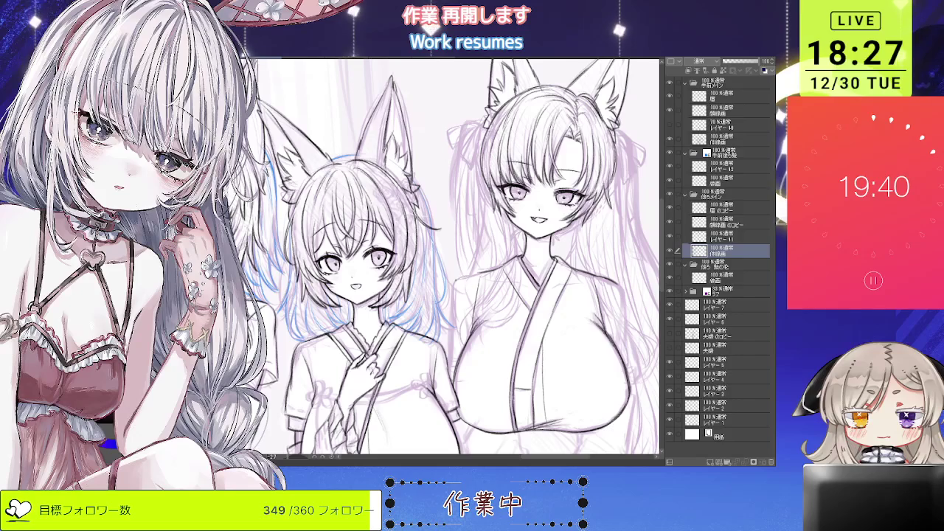
{"action": "scroll", "coordinate": [457, 258], "scroll_direction": "up", "scroll_amount": 3}
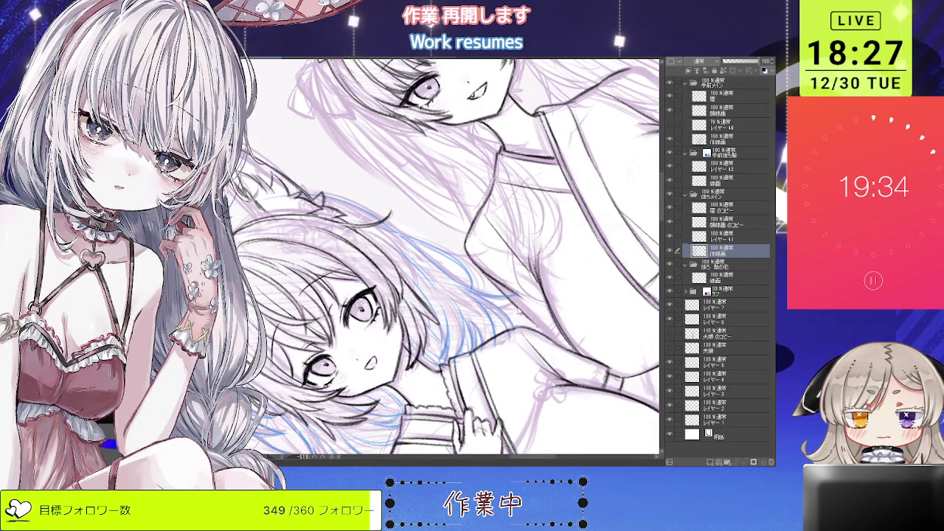
{"action": "mouse_move", "coordinate": [496, 283]}
{"action": "left_mouse_down"}
{"action": "mouse_move", "coordinate": [542, 332]}
{"action": "mouse_move", "coordinate": [435, 305]}
{"action": "left_mouse_up"}
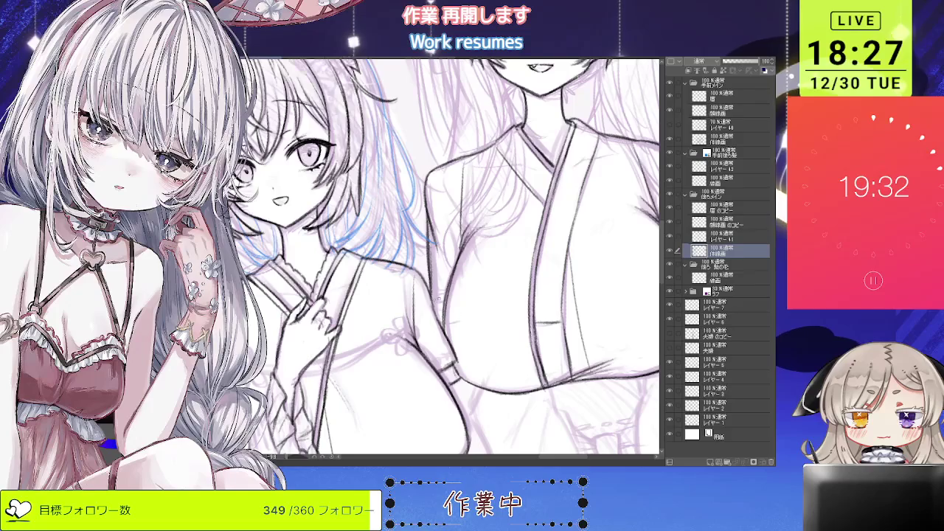
Step: Zoom in and out to review the new blue strokes
{"action": "scroll", "coordinate": [443, 258], "scroll_direction": "down", "scroll_amount": 2}
{"action": "scroll", "coordinate": [443, 258], "scroll_direction": "down", "scroll_amount": 2}
{"action": "scroll", "coordinate": [443, 258], "scroll_direction": "down", "scroll_amount": 1}
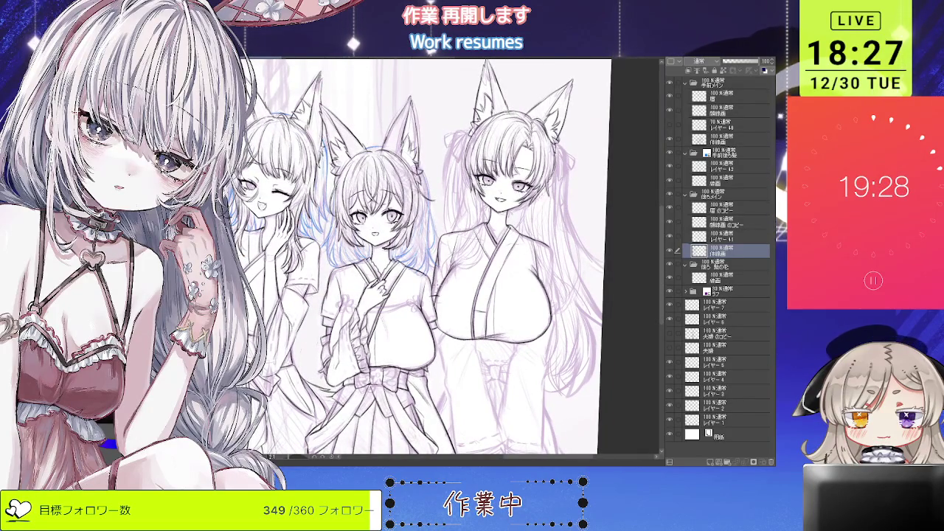
{"action": "scroll", "coordinate": [477, 276], "scroll_direction": "up", "scroll_amount": 2}
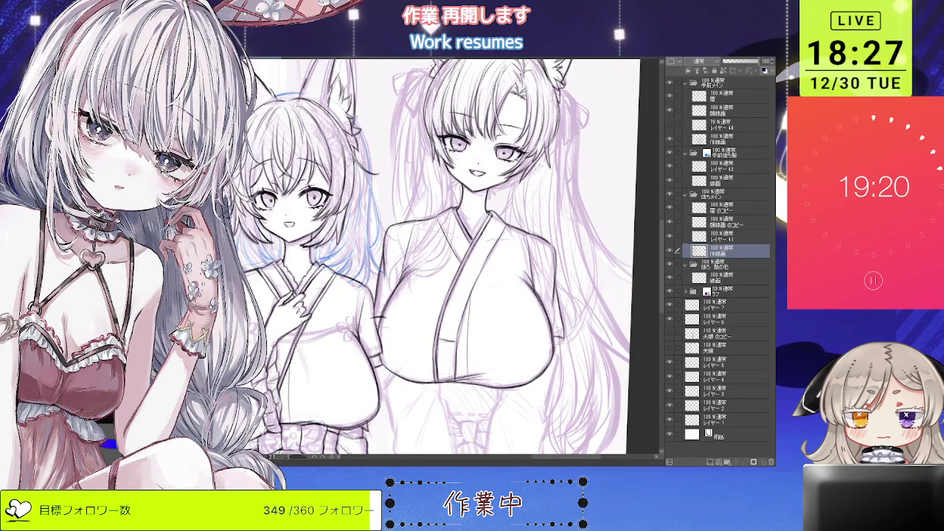
{"action": "scroll", "coordinate": [442, 258], "scroll_direction": "down", "scroll_amount": 2}
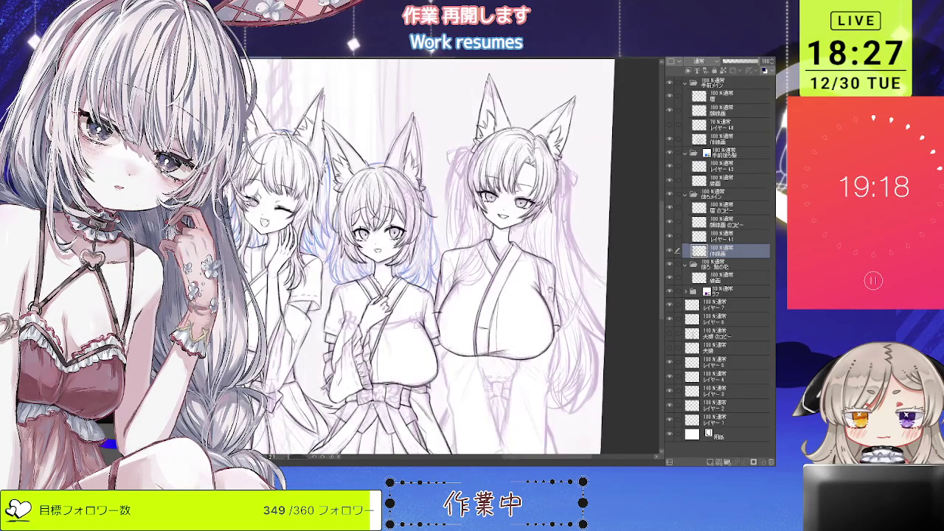
{"action": "scroll", "coordinate": [443, 259], "scroll_direction": "up", "scroll_amount": 1}
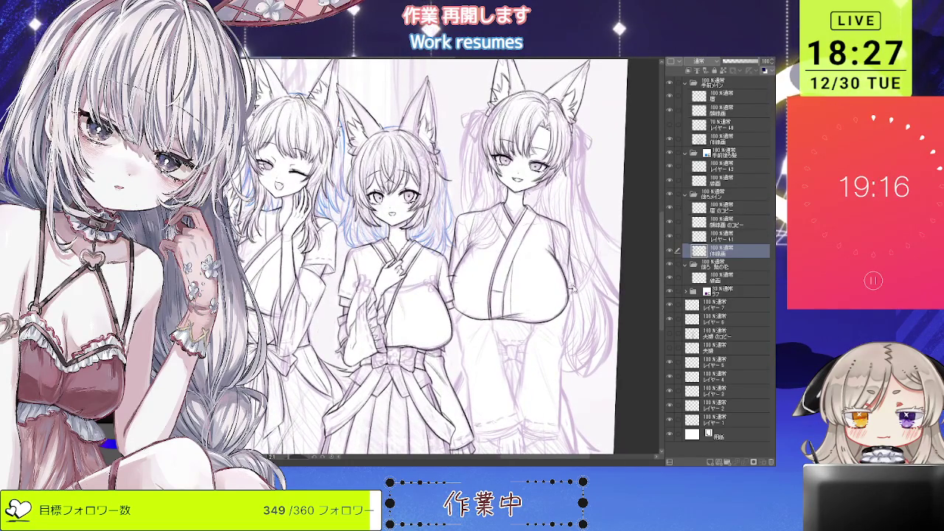